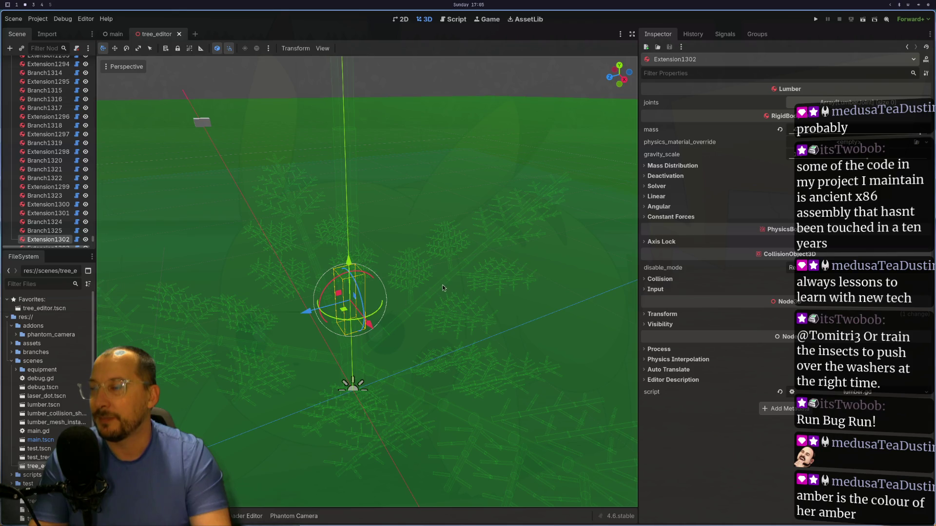
- Orbit the 3D view around the Extension1302 piece to look at the branch from several angles
scroll(451, 259, up, 3)
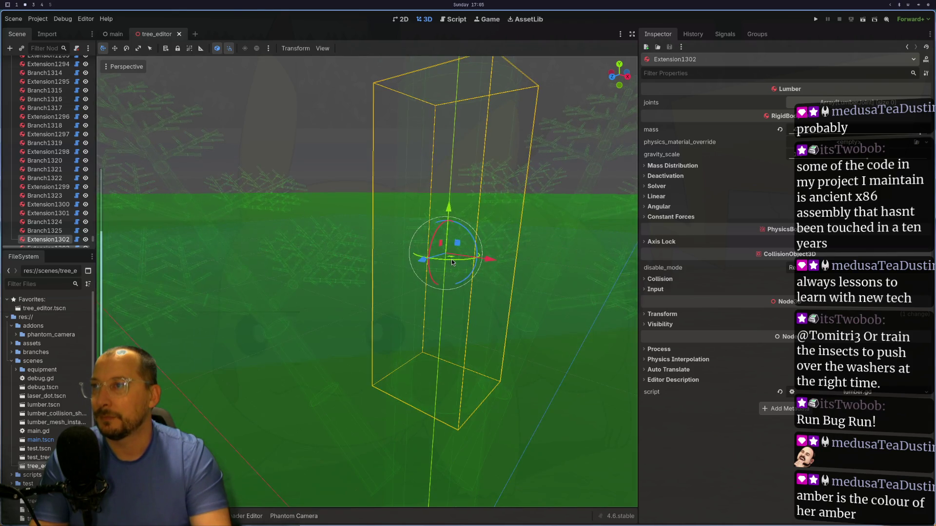
mouse_move(474, 262)
mouse_down()
mouse_move(479, 250)
mouse_move(437, 267)
mouse_up()
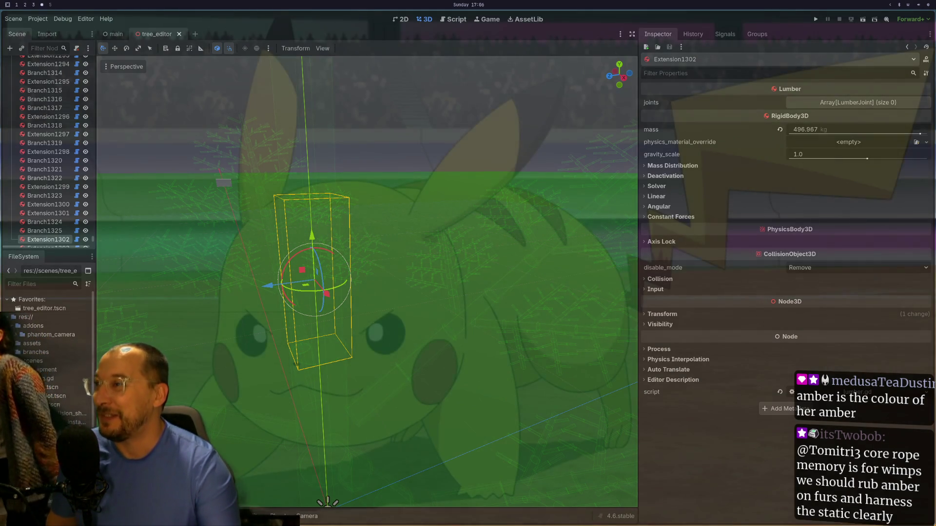
mouse_move(453, 234)
mouse_down()
mouse_move(479, 303)
mouse_move(467, 369)
mouse_move(486, 318)
mouse_move(584, 387)
mouse_move(516, 455)
mouse_move(457, 408)
mouse_move(580, 467)
mouse_move(566, 340)
mouse_move(542, 365)
mouse_up()
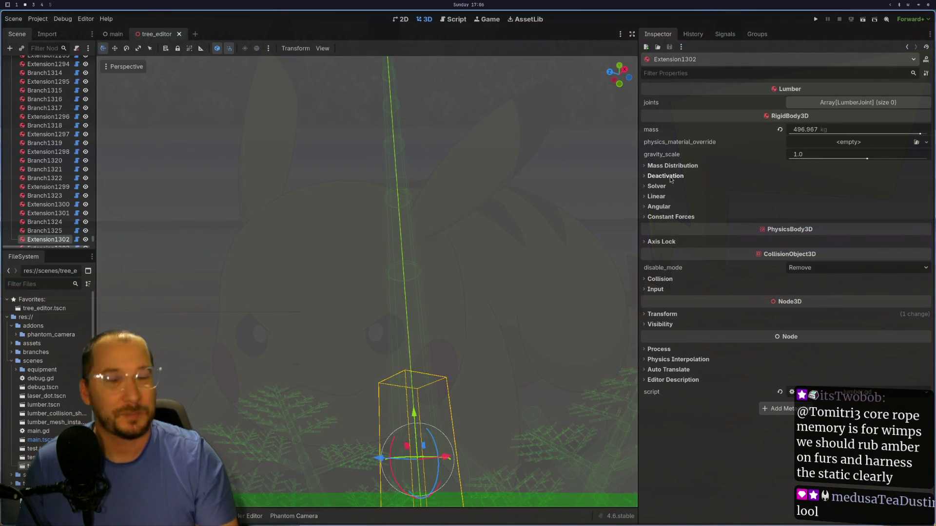
mouse_move(416, 260)
mouse_down()
mouse_move(405, 353)
mouse_move(425, 343)
mouse_move(487, 261)
mouse_move(348, 303)
mouse_move(304, 261)
mouse_move(247, 233)
mouse_move(337, 223)
mouse_move(305, 207)
mouse_move(303, 177)
mouse_move(261, 173)
mouse_move(43, 273)
mouse_move(112, 236)
mouse_up()
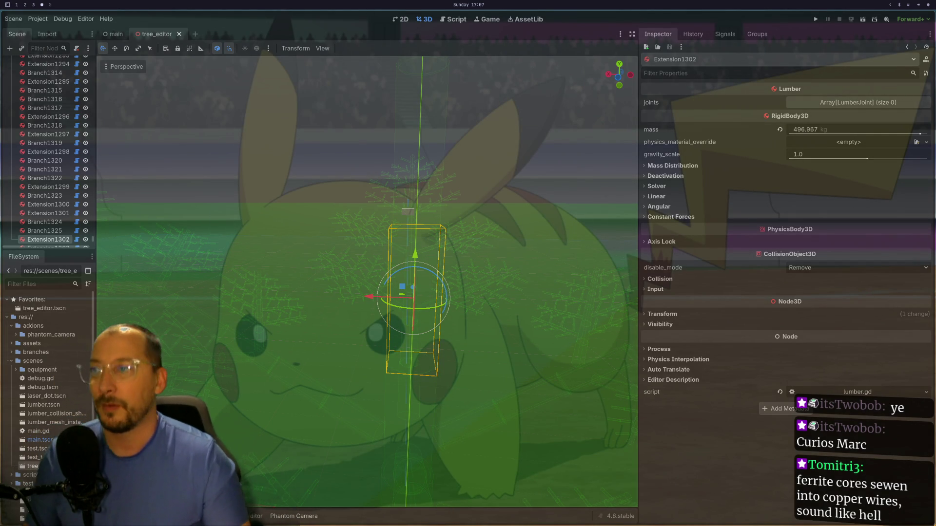
mouse_move(511, 215)
mouse_down()
mouse_move(381, 226)
mouse_move(442, 175)
mouse_move(446, 197)
mouse_move(426, 214)
mouse_up()
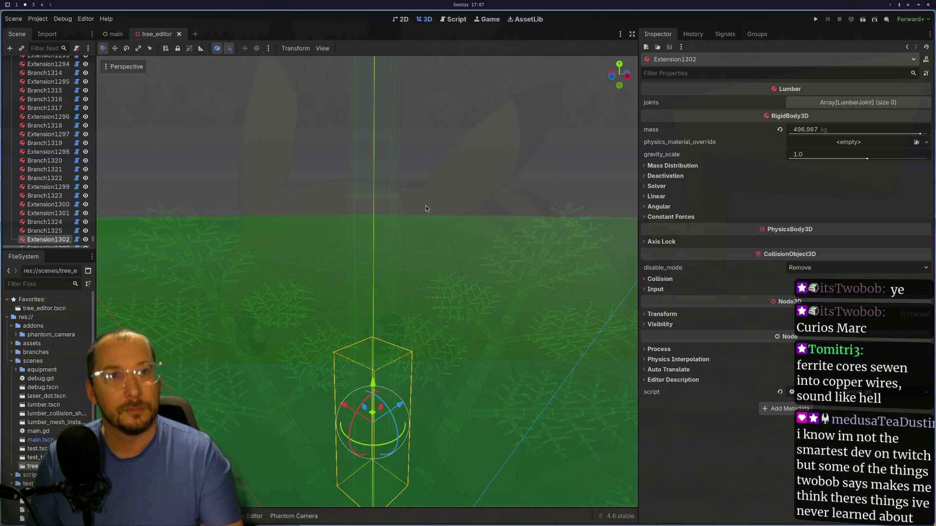
scroll(420, 228, down, 2)
mouse_move(417, 226)
mouse_down()
mouse_move(415, 364)
mouse_move(403, 306)
mouse_move(385, 317)
mouse_move(397, 413)
mouse_move(417, 294)
mouse_move(497, 285)
mouse_move(460, 322)
mouse_move(400, 302)
mouse_move(452, 305)
mouse_move(444, 321)
mouse_move(492, 326)
mouse_move(460, 331)
mouse_move(425, 311)
mouse_move(431, 302)
mouse_move(483, 352)
mouse_move(420, 323)
mouse_move(397, 334)
mouse_move(405, 328)
mouse_up()
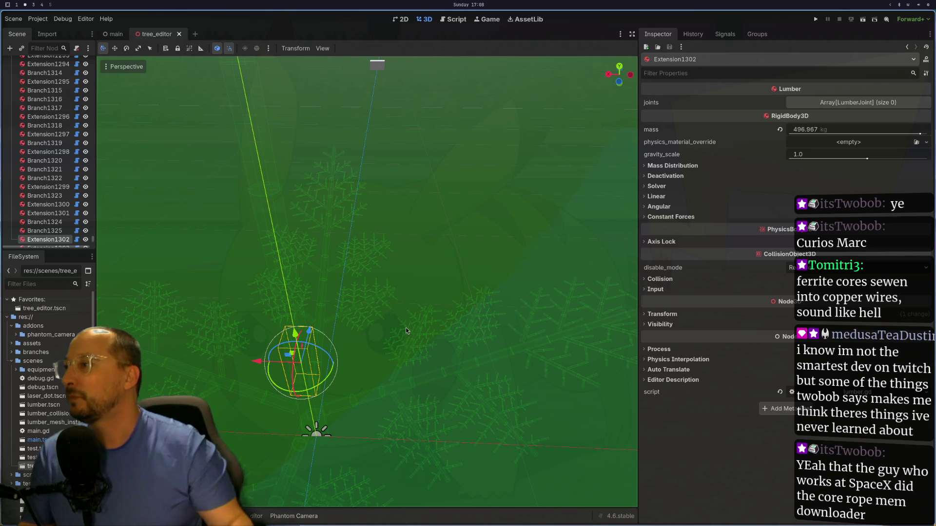
- Step through the Branch1325 and Extension1302 nodes, then select the TreeEditor root node
key(Up)
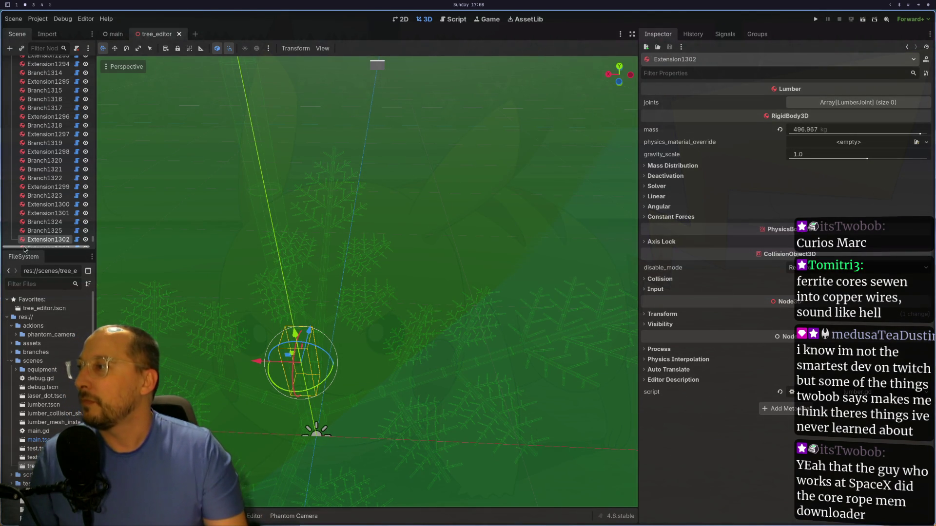
click(48, 239)
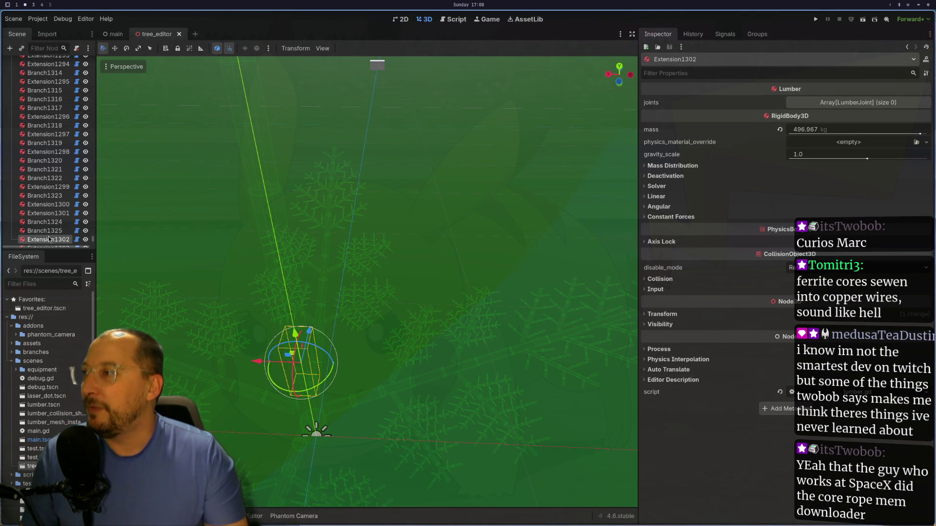
click(49, 239)
click(50, 232)
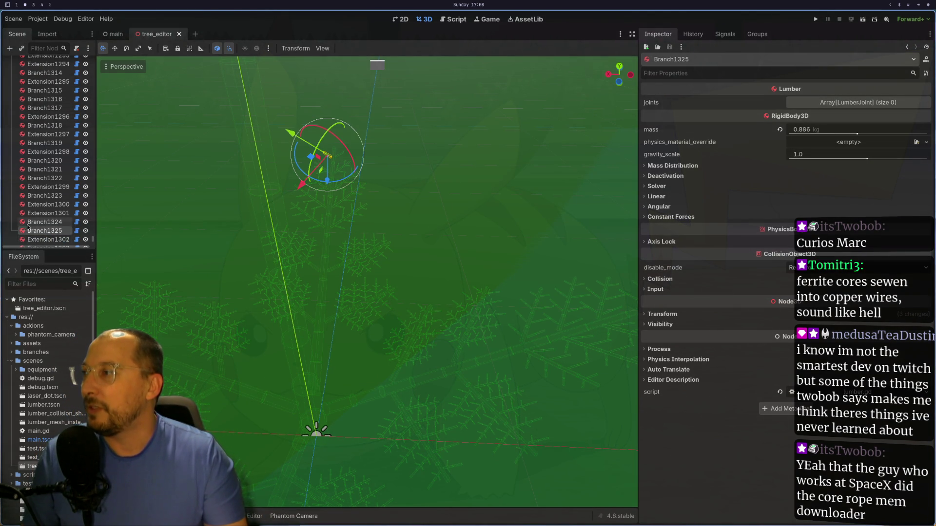
scroll(58, 219, up, 6)
scroll(62, 215, up, 3)
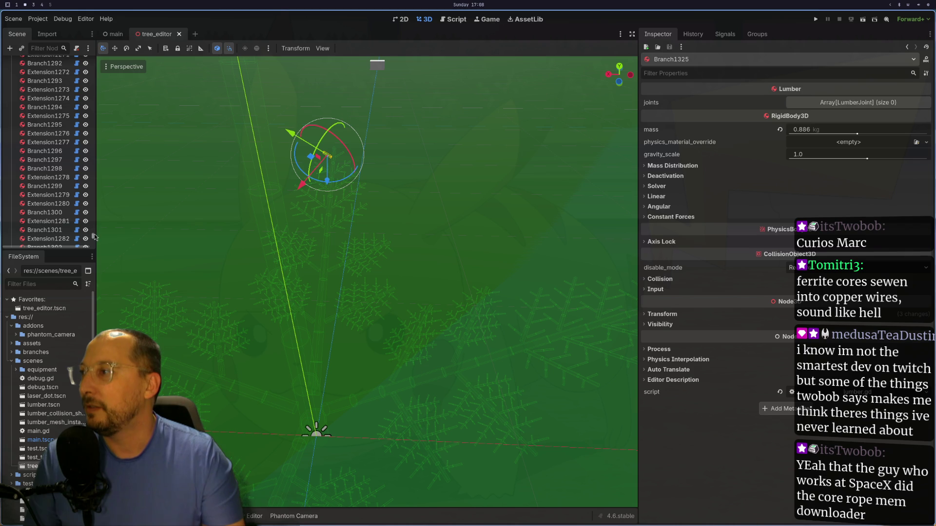
drag(93, 237, 94, 55)
click(34, 63)
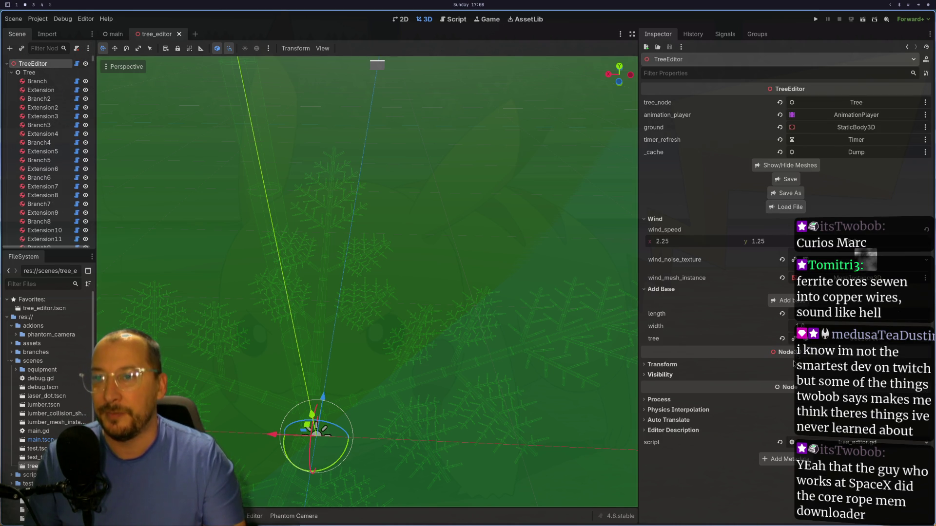
- Expand the tree10.res resource, its 20-item extensions array and extension 0
click(830, 341)
scroll(682, 351, down, 4)
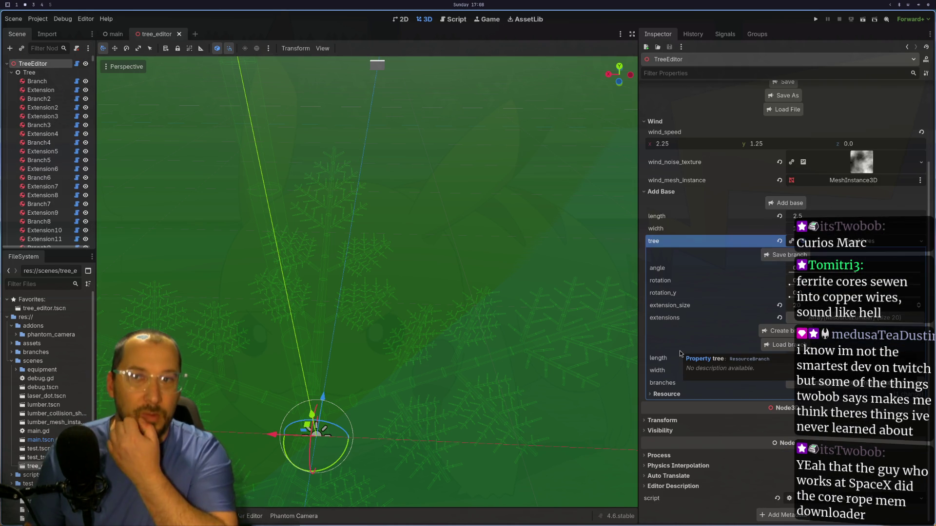
click(827, 319)
click(844, 343)
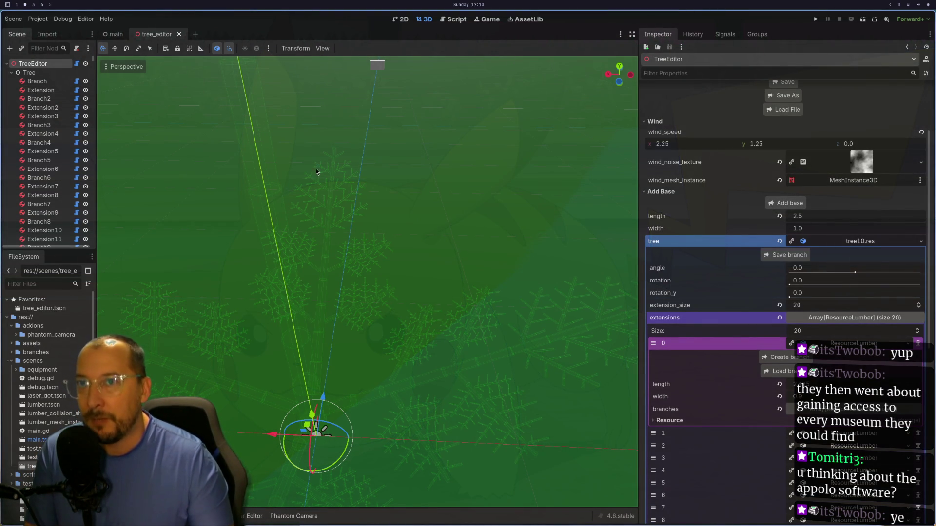
scroll(829, 244, down, 5)
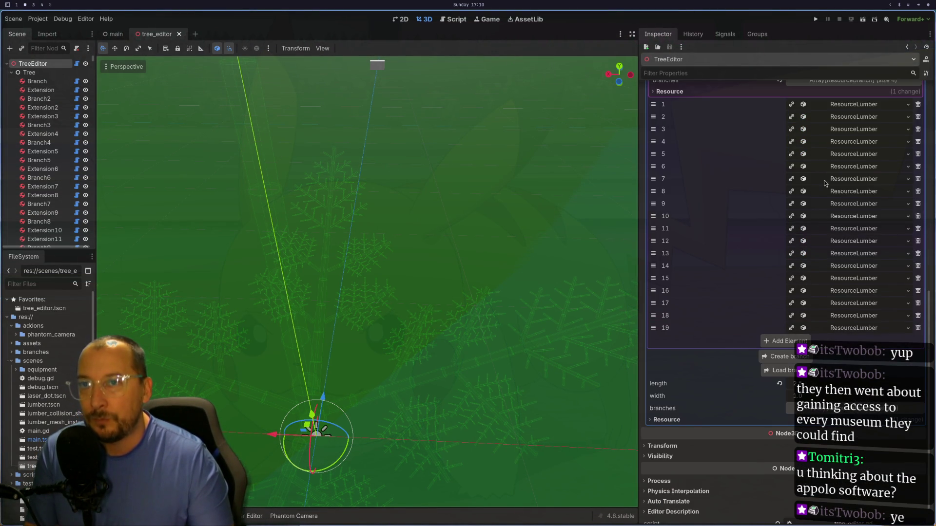
- Browse extension elements 7 and 8, then open element 14 (length 1.583, width 0.206)
click(831, 180)
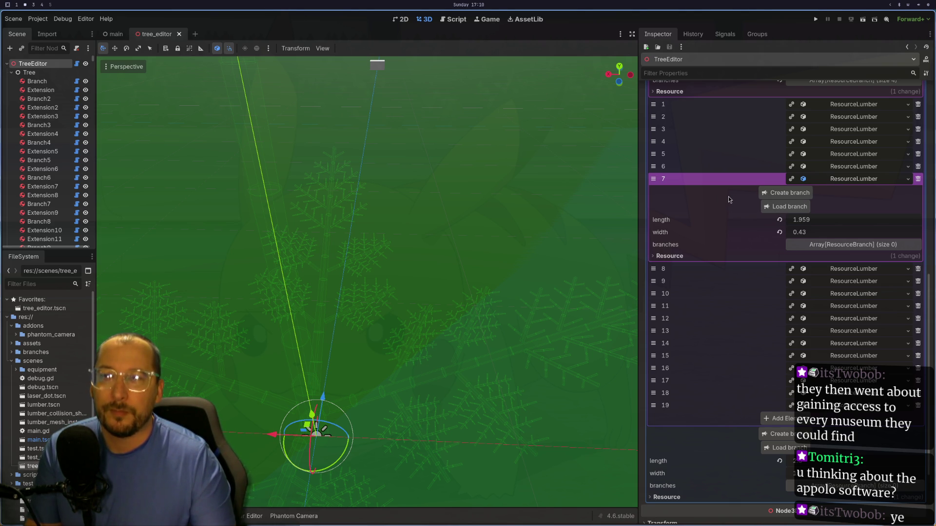
mouse_move(540, 251)
mouse_down()
mouse_move(411, 224)
mouse_move(439, 261)
mouse_up()
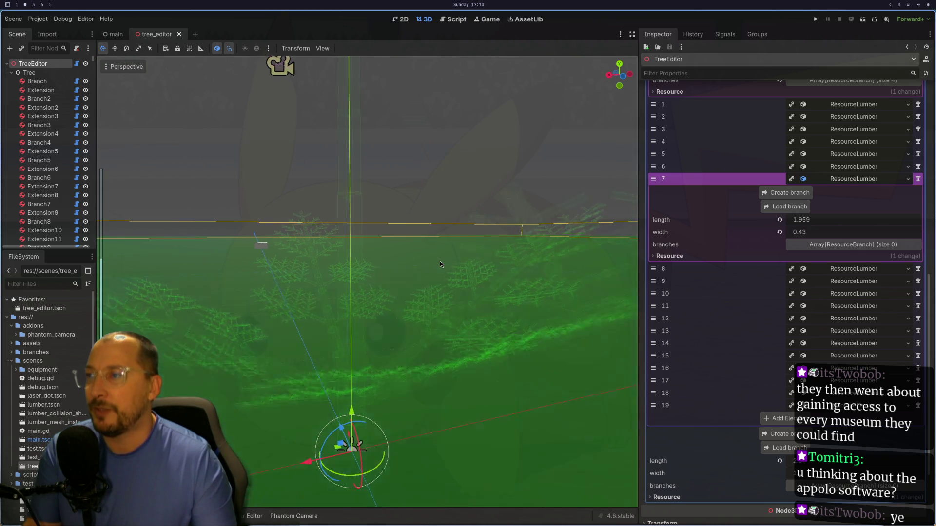
click(846, 271)
click(846, 270)
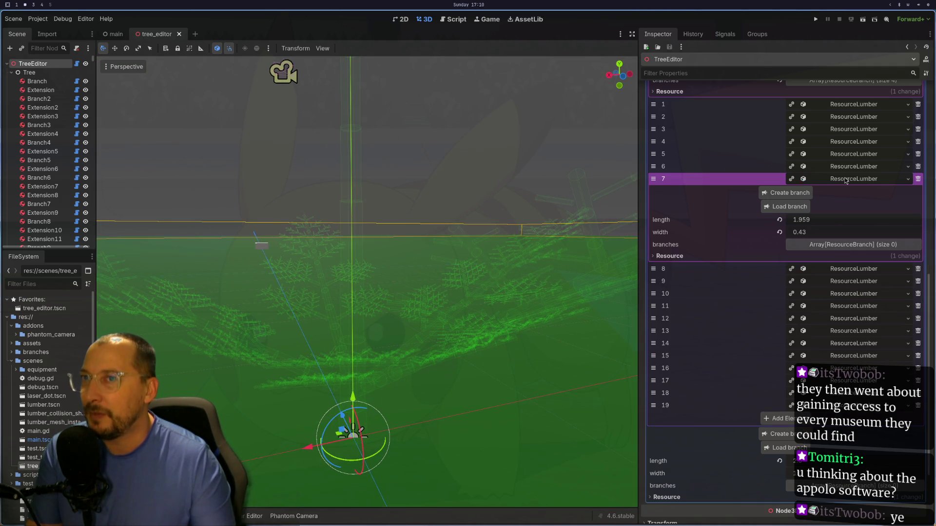
click(846, 179)
click(845, 179)
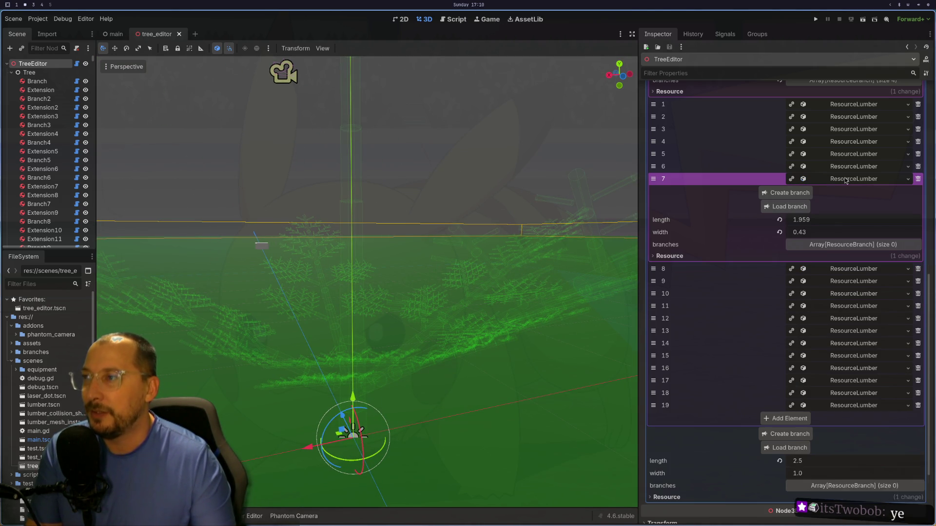
click(846, 180)
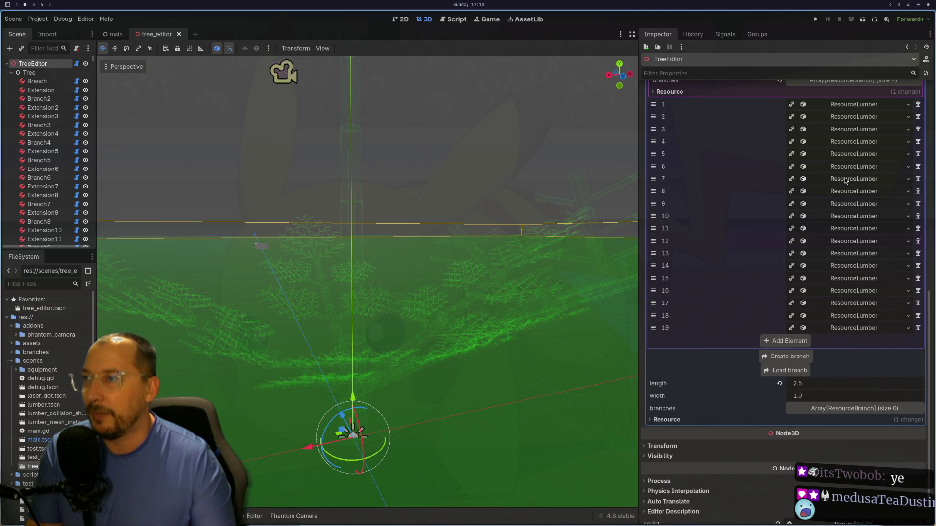
click(831, 265)
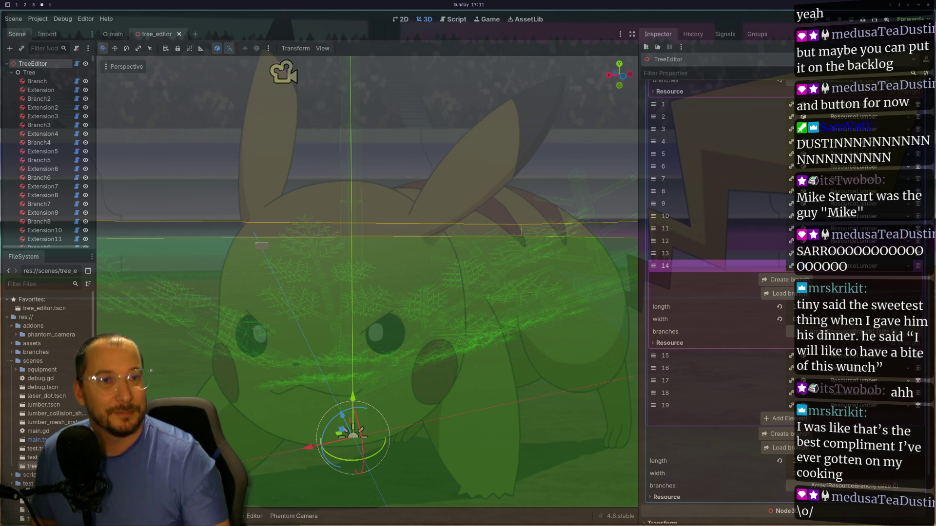
- Orbit the camera to look down onto the tree wireframe
mouse_move(389, 380)
mouse_down()
mouse_move(419, 394)
mouse_move(353, 462)
mouse_move(352, 443)
mouse_up()
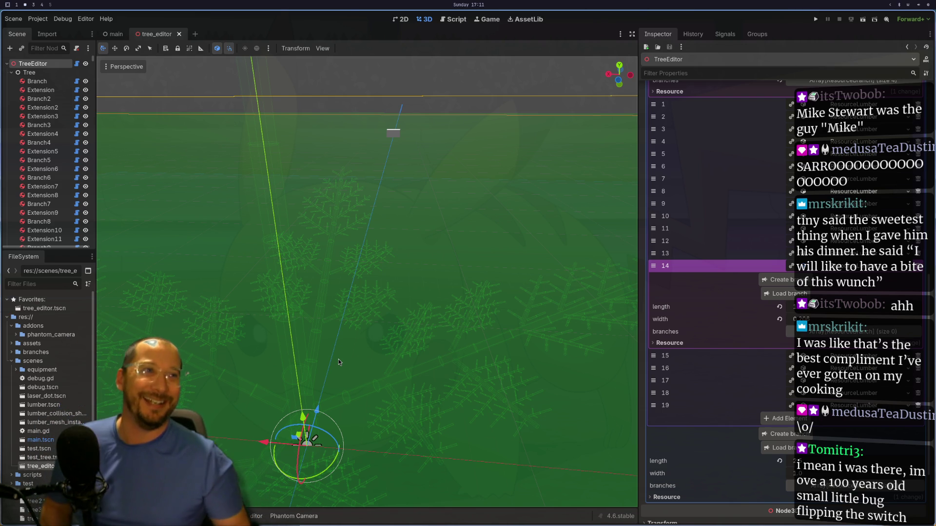
mouse_move(294, 329)
mouse_down()
mouse_move(431, 425)
mouse_move(352, 378)
mouse_move(426, 368)
mouse_move(416, 341)
mouse_move(359, 355)
mouse_move(429, 349)
mouse_move(417, 346)
mouse_move(417, 307)
mouse_move(421, 322)
mouse_up()
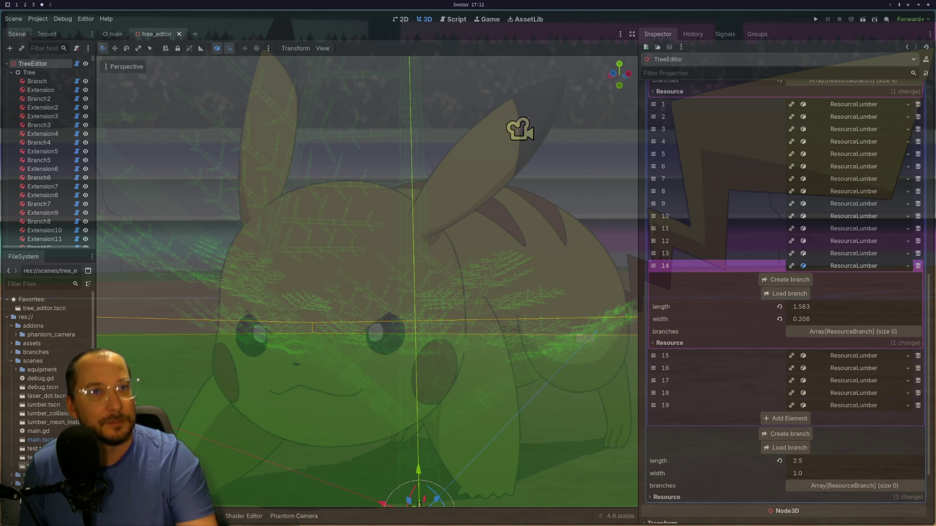
key(super+2)
- Open extension 13 (length 1.632, width 0.229) while orbiting around the tree
mouse_move(419, 296)
mouse_down()
mouse_move(359, 376)
mouse_move(286, 313)
mouse_move(332, 337)
mouse_move(317, 366)
mouse_move(267, 380)
mouse_move(249, 402)
mouse_move(277, 473)
mouse_move(302, 443)
mouse_move(294, 418)
mouse_move(346, 402)
mouse_move(305, 394)
mouse_move(305, 330)
mouse_move(291, 328)
mouse_move(288, 377)
mouse_move(164, 400)
mouse_up()
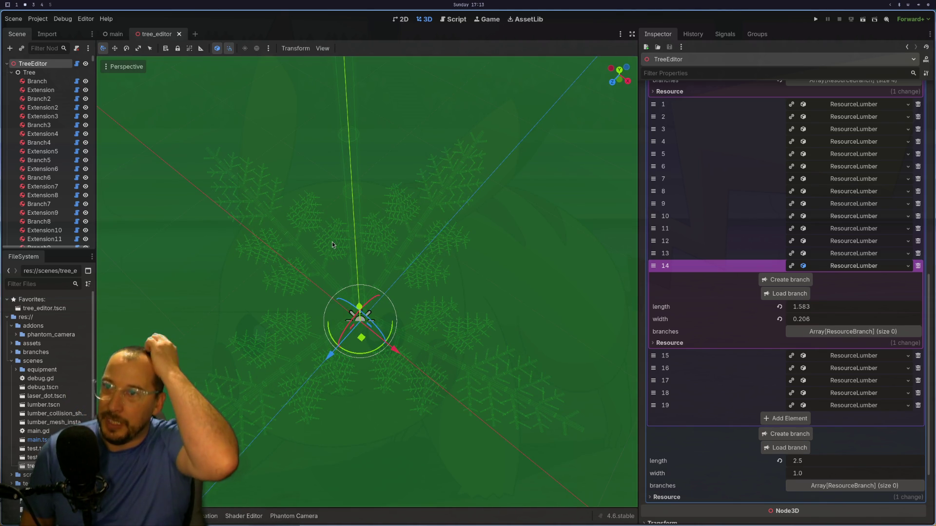
click(828, 253)
drag(499, 312, 468, 322)
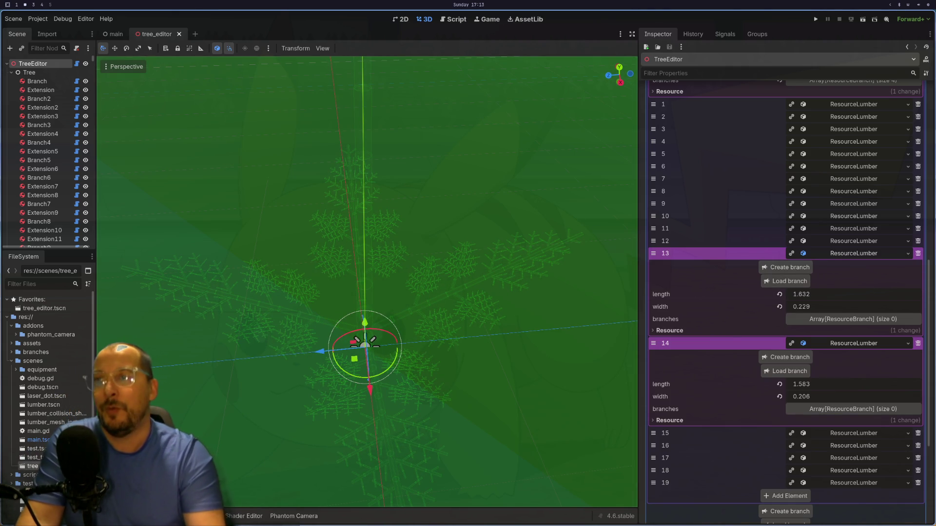
scroll(755, 197, up, 4)
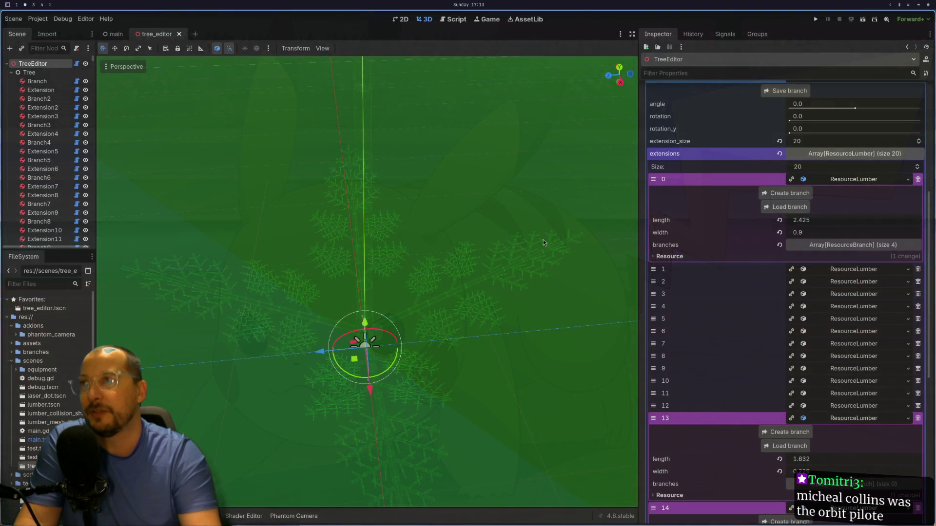
key(super+2)
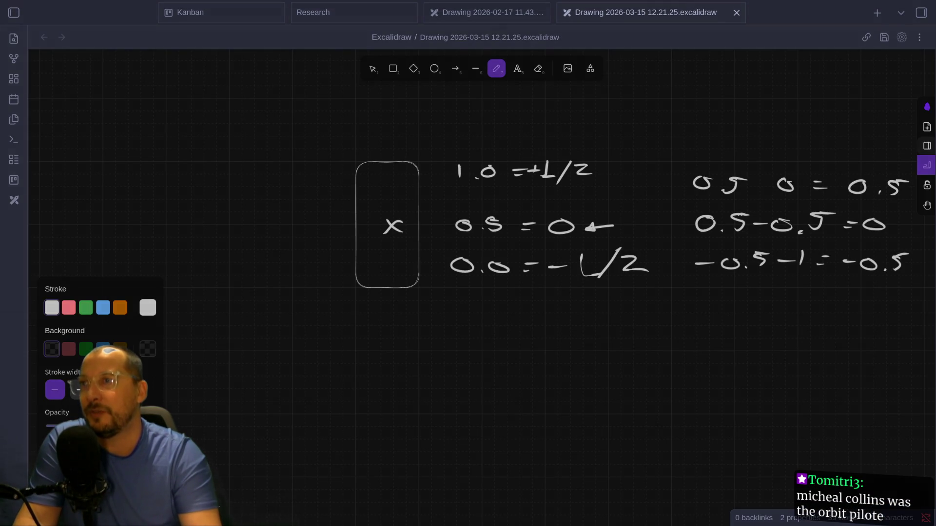
- In Neovim, review the EditorInterface call under is_editor_hint in tree_editor.gd
key(super+1)
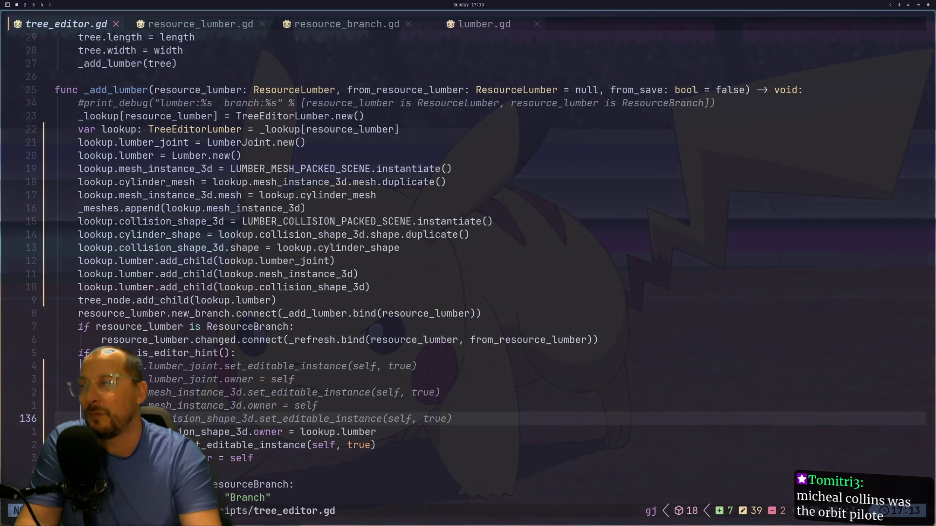
key(g)
key(g)
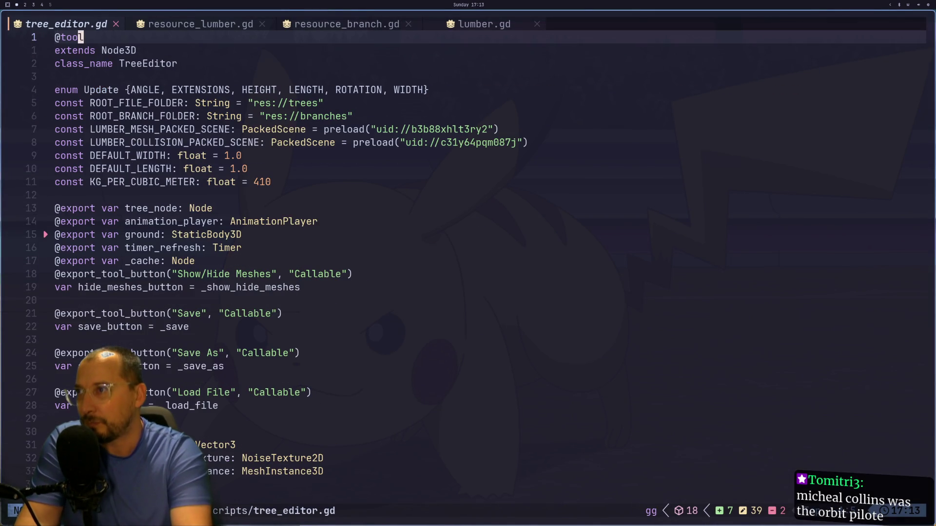
key(j)
key(j)
key(j)
key(j)
key(j)
key(j)
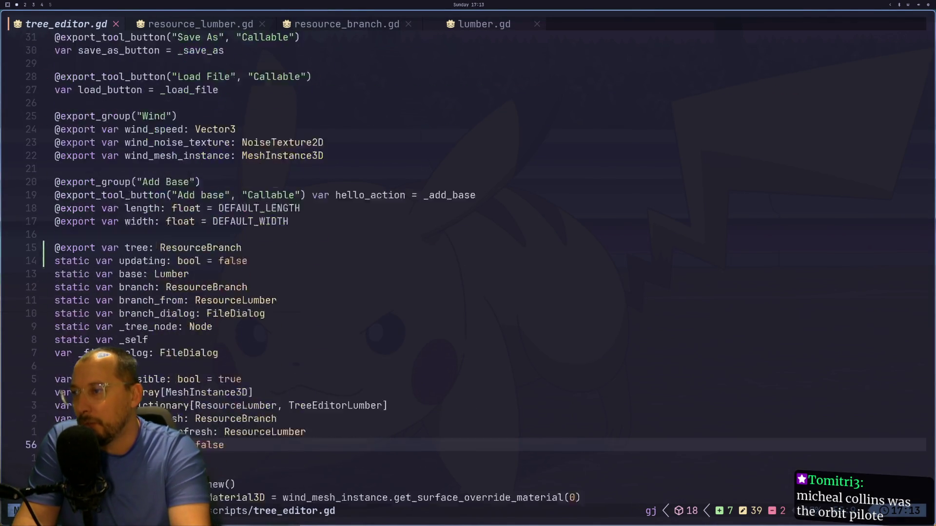
key(k)
key(k)
key(k)
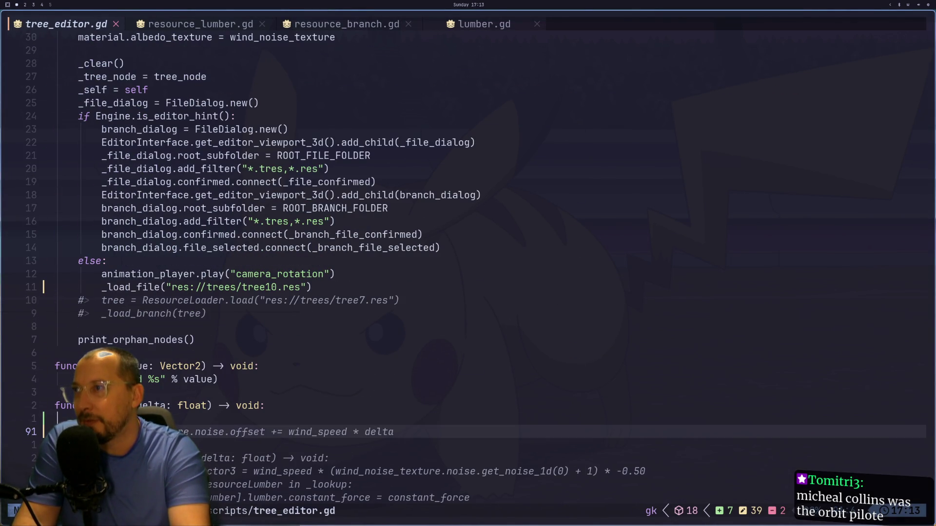
key(j)
key(j)
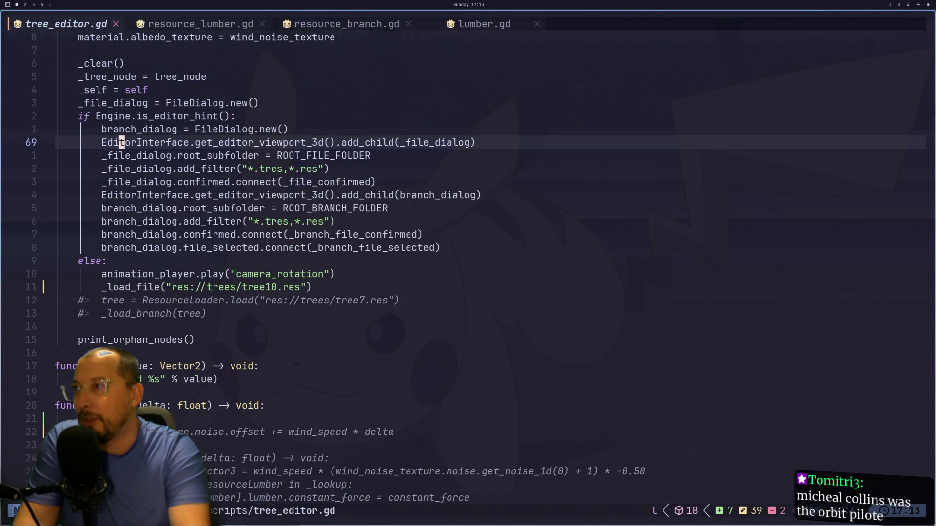
key(U)
- Bring up the Excalidraw drawing and tile the Godot 4.6 docs browser beside it
key(super+3)
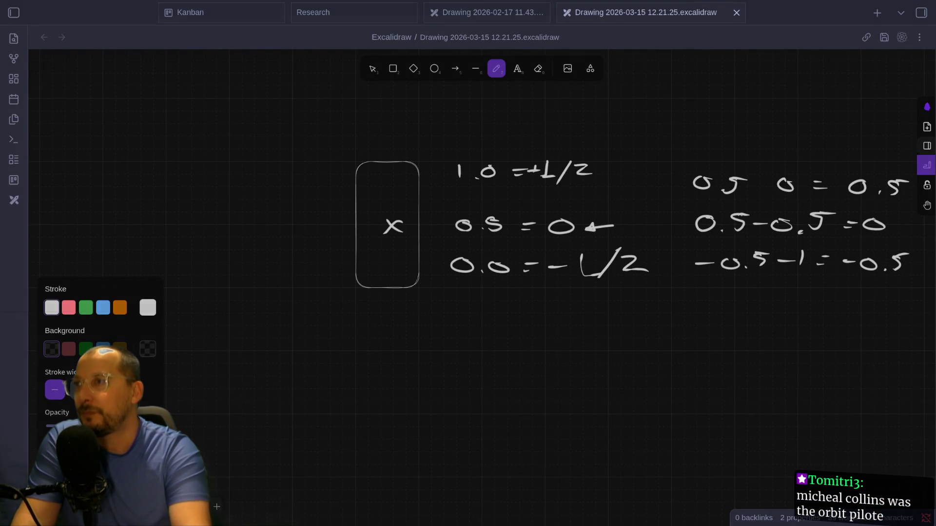
key(super+2)
key(super+1)
key(super+2)
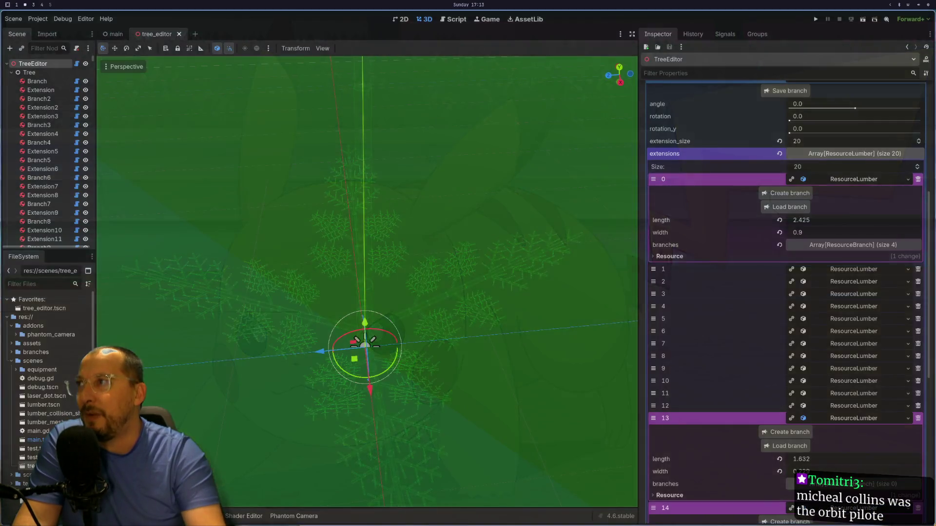
key(super+3)
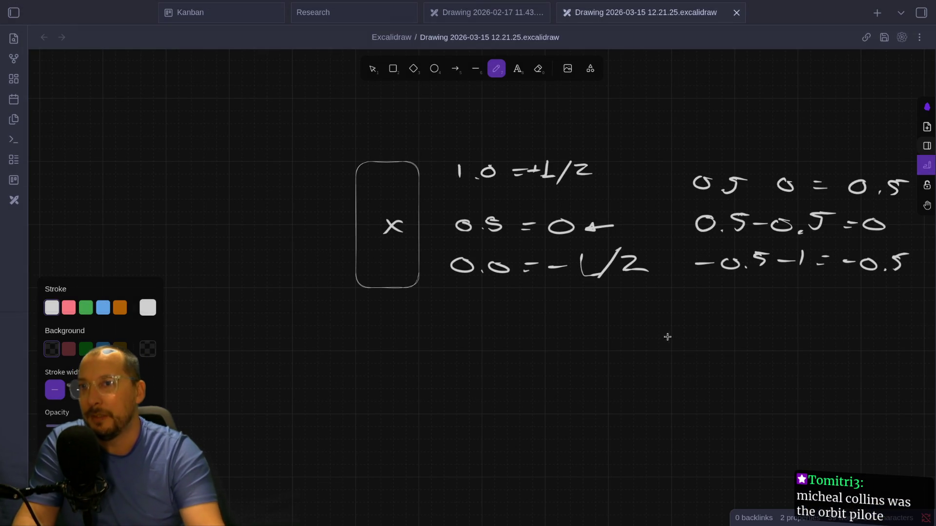
drag(667, 337, 511, 369)
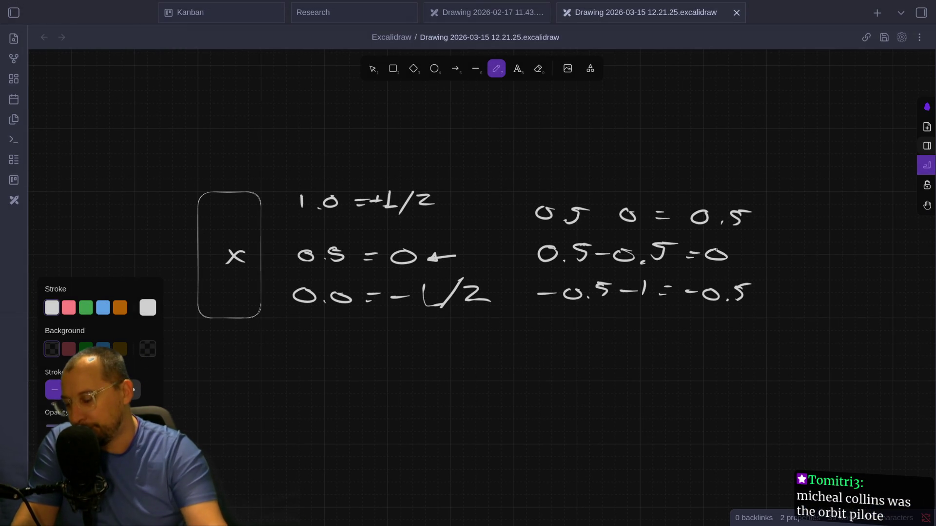
key(super+b)
key(super+f)
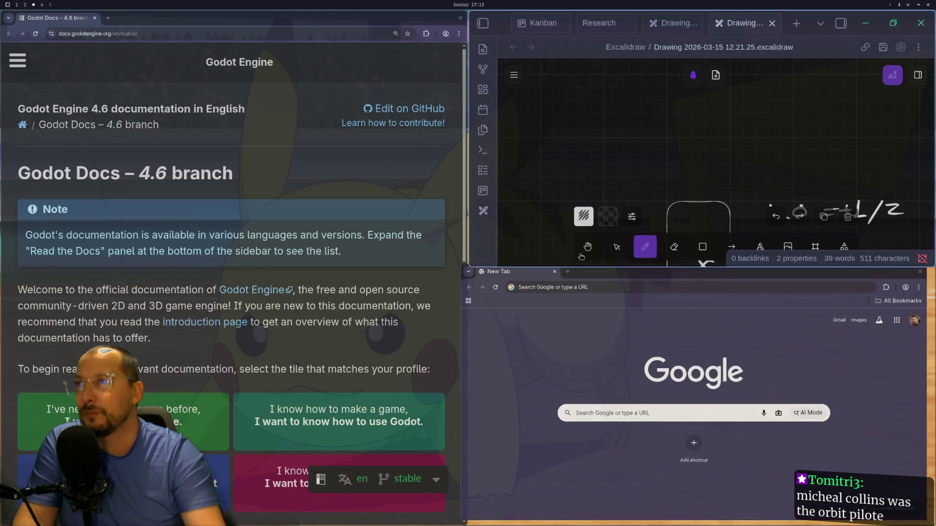
- Search the docs for 'EditorInterface' and open its class reference page
key(ctrl+w)
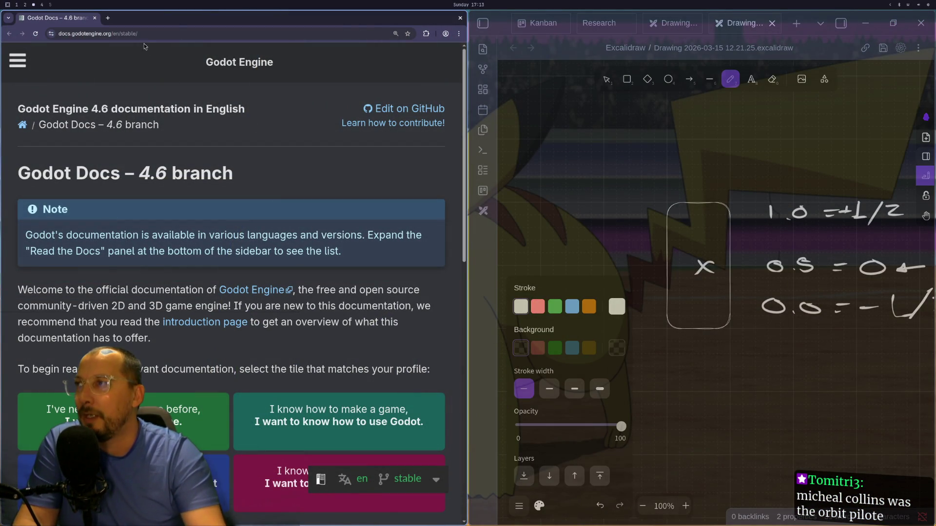
click(21, 65)
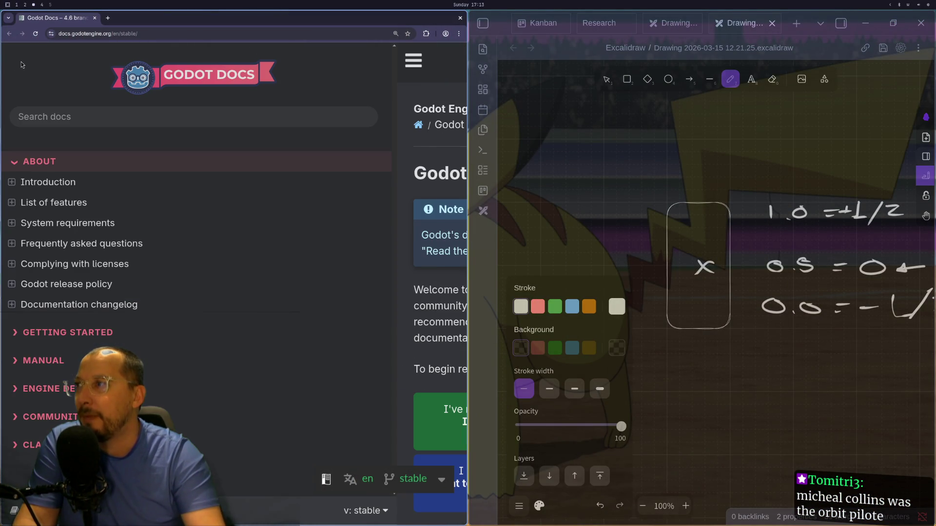
click(58, 111)
text(Edit)
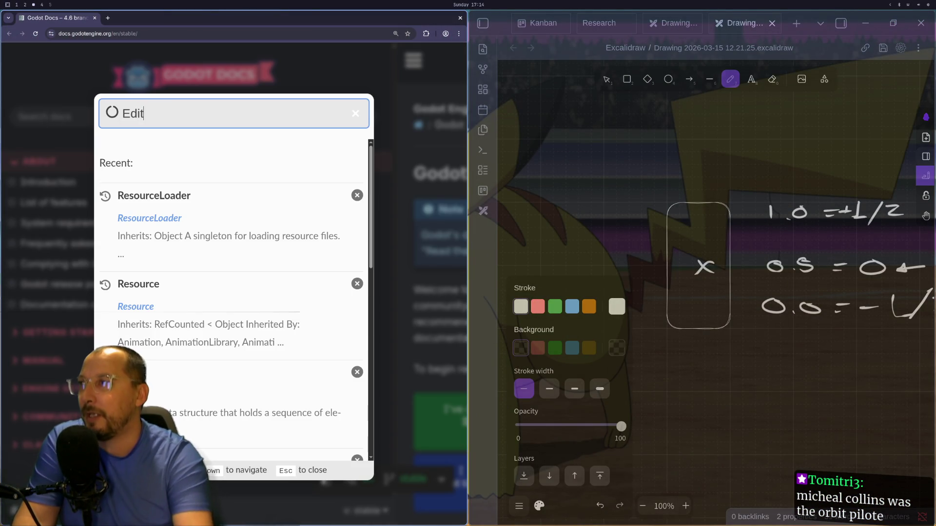
text(orInt)
key(BackSpace)
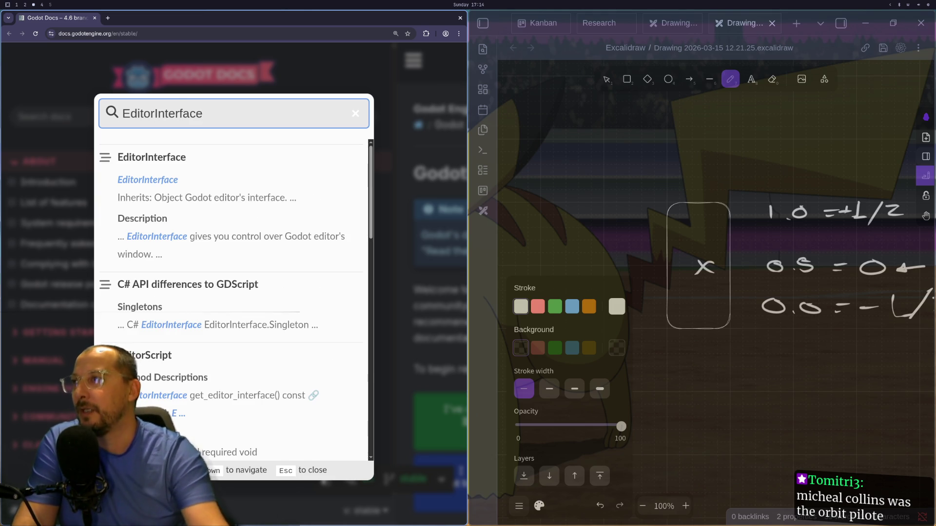
click(128, 159)
- Review EditorInterface methods like get_inspector full-screen, then follow the EditorResourcePreview link
scroll(175, 273, down, 15)
scroll(171, 266, down, 20)
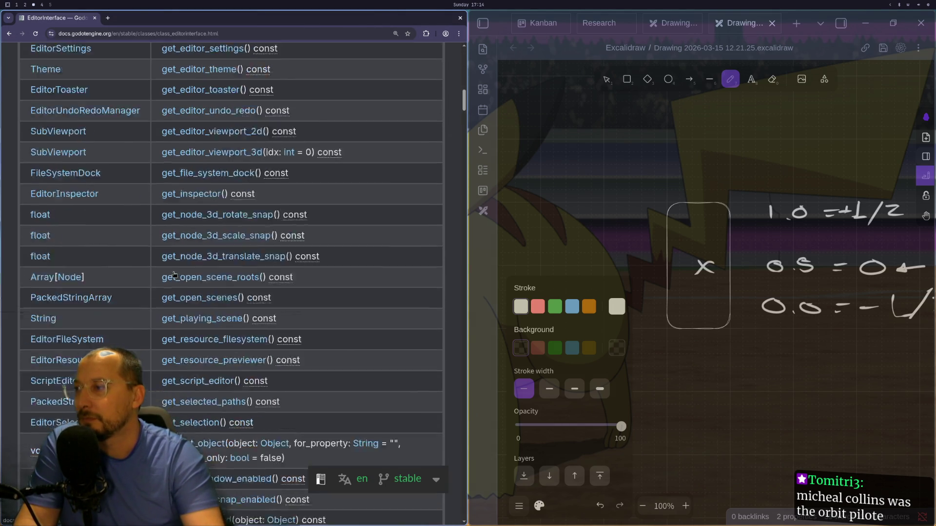
scroll(171, 291, down, 2)
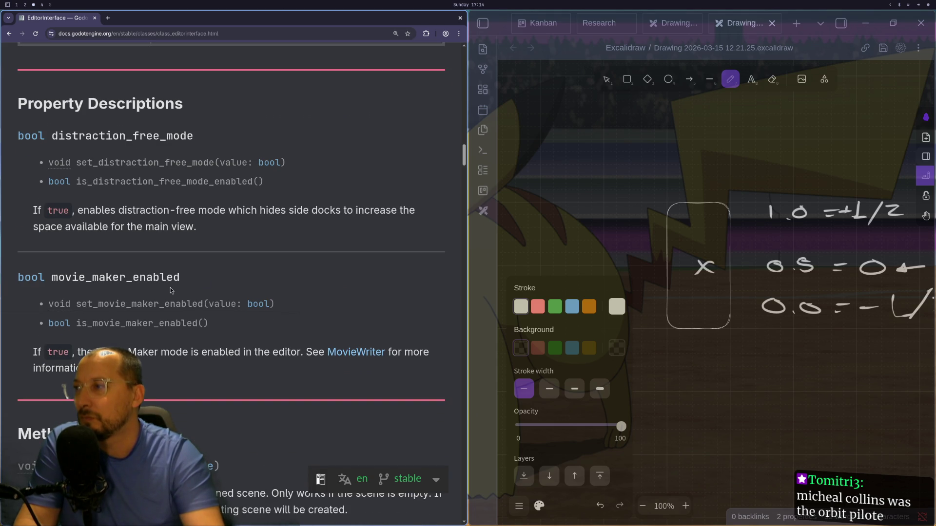
scroll(171, 284, down, 4)
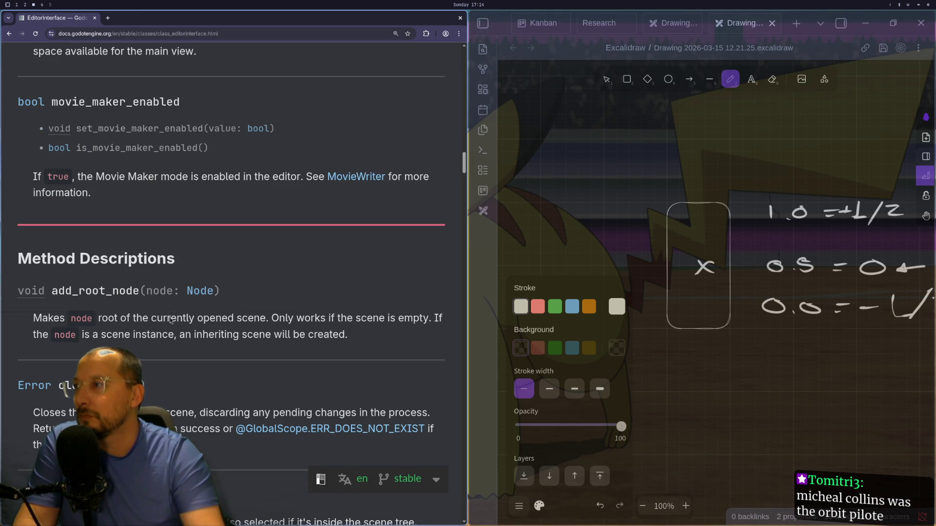
scroll(170, 330, down, 18)
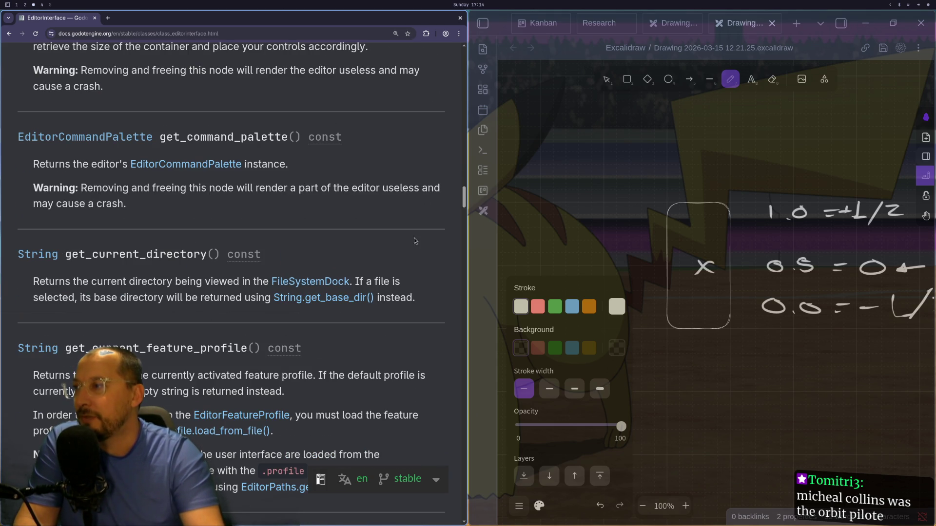
scroll(407, 229, up, 4)
key(F11)
scroll(406, 207, up, 20)
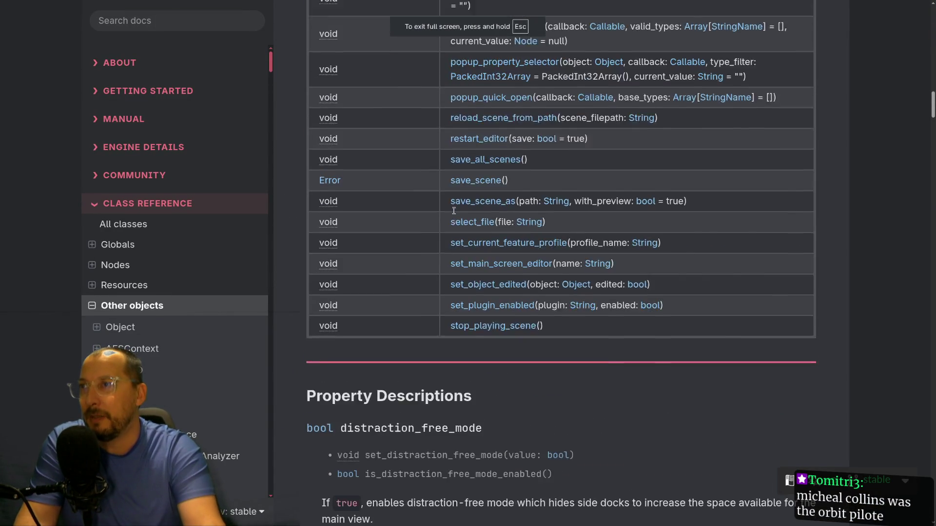
scroll(454, 211, up, 20)
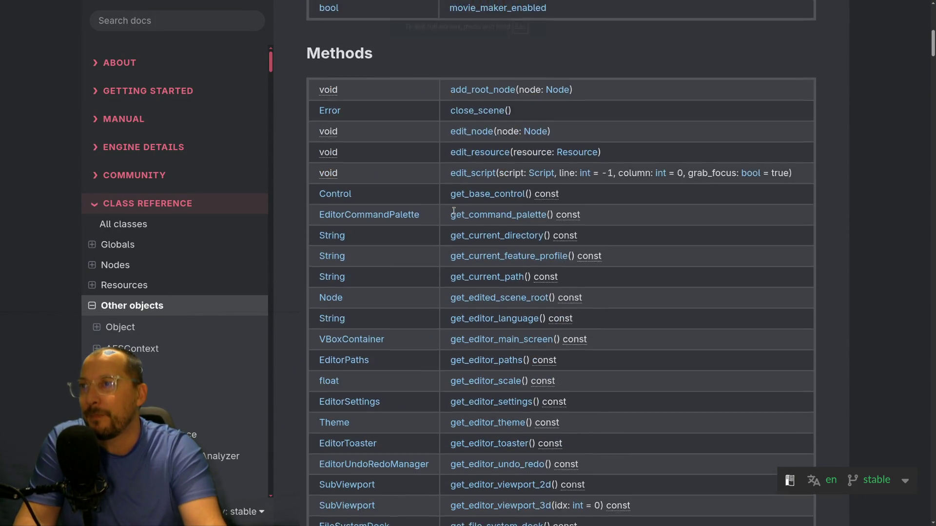
scroll(454, 211, up, 3)
scroll(448, 292, down, 20)
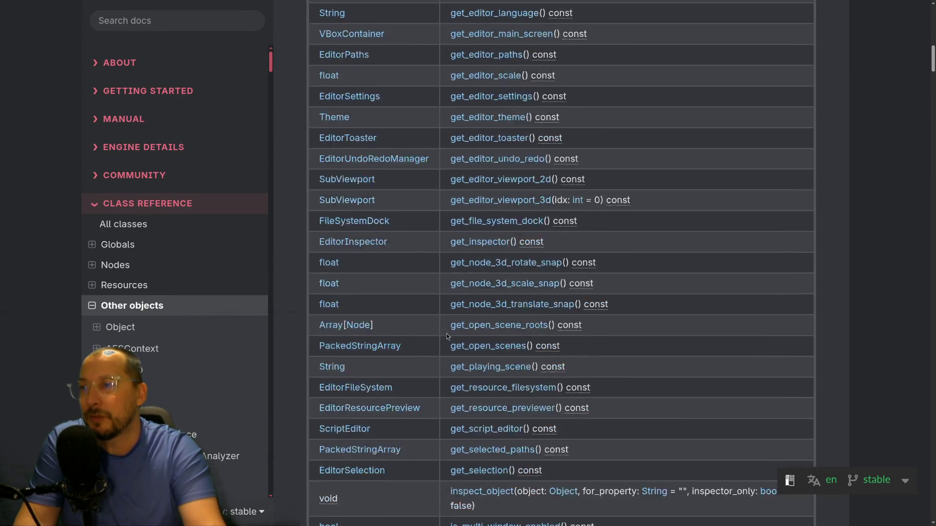
scroll(448, 337, down, 3)
scroll(432, 331, up, 12)
scroll(429, 339, up, 15)
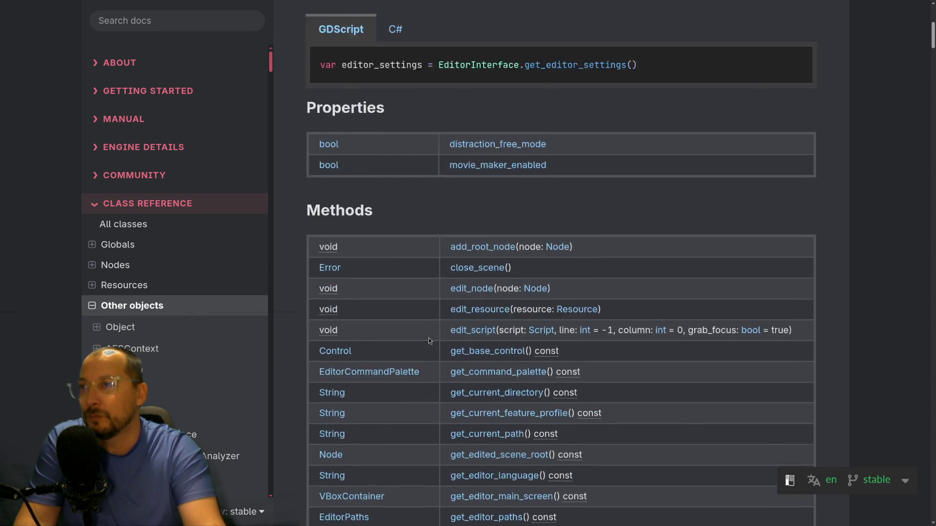
scroll(429, 338, up, 4)
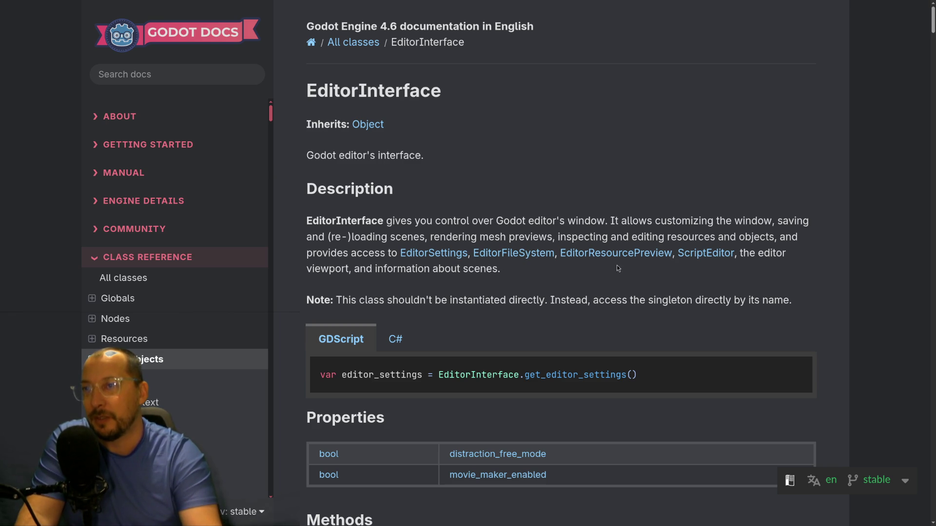
click(609, 255)
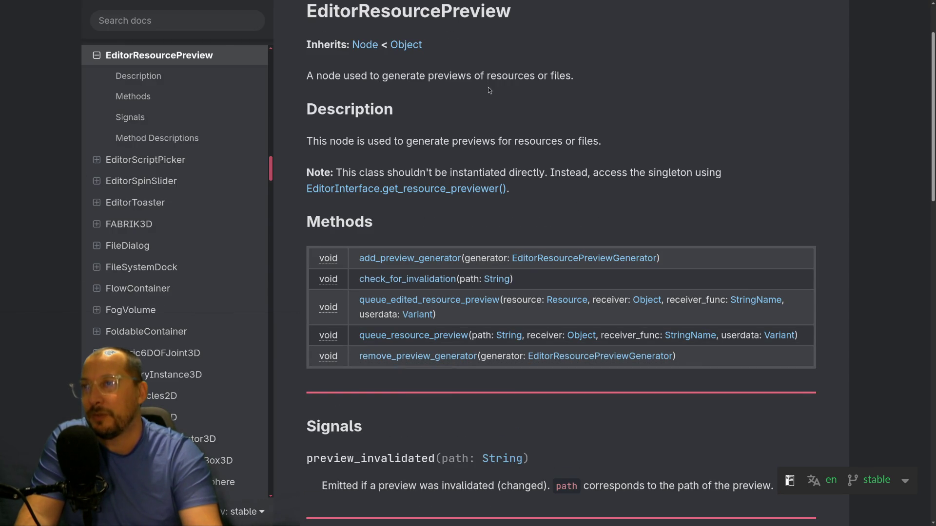
- Read EditorResourcePreview's methods and preview_invalidated signal, then exit full screen back to EditorInterface
scroll(443, 181, down, 3)
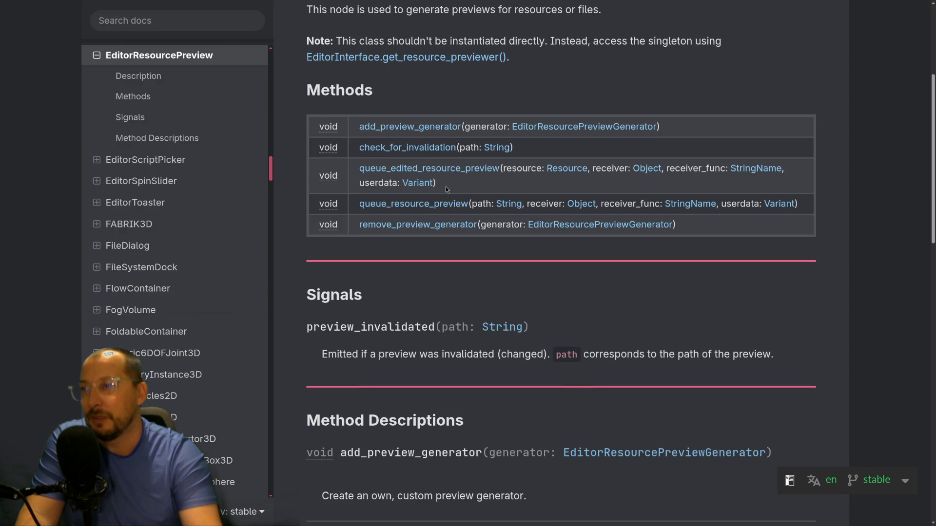
double_click(369, 331)
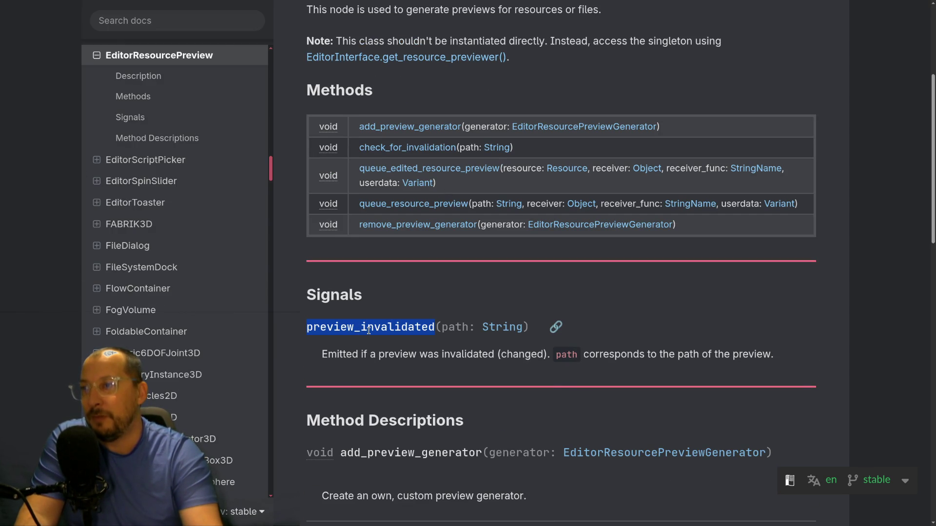
scroll(405, 354, down, 3)
scroll(406, 358, up, 8)
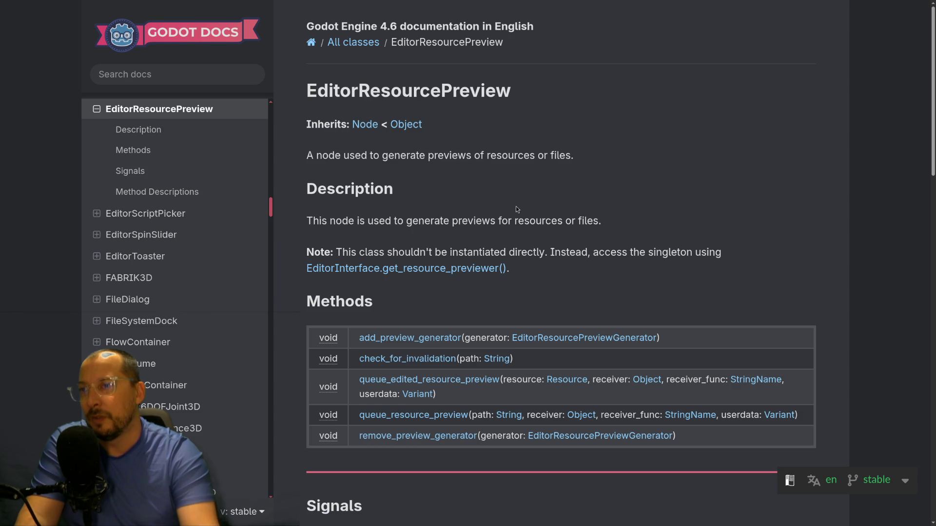
scroll(515, 212, down, 2)
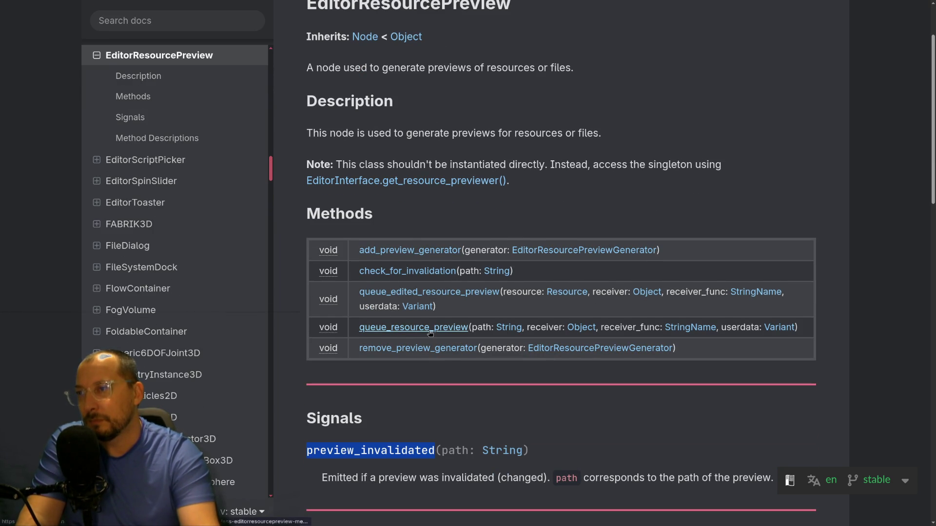
scroll(438, 329, down, 7)
scroll(444, 336, down, 4)
scroll(443, 336, down, 5)
scroll(444, 338, up, 7)
scroll(444, 337, up, 10)
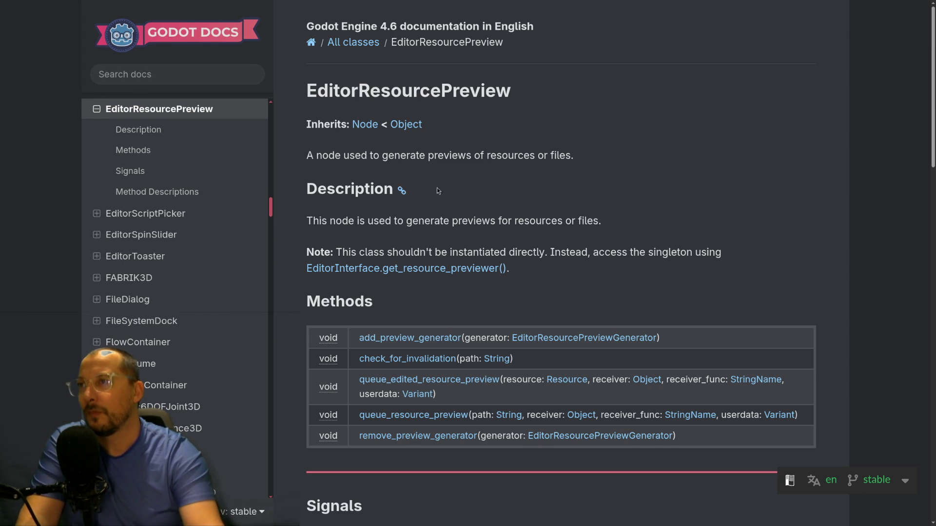
key(F11)
click(9, 34)
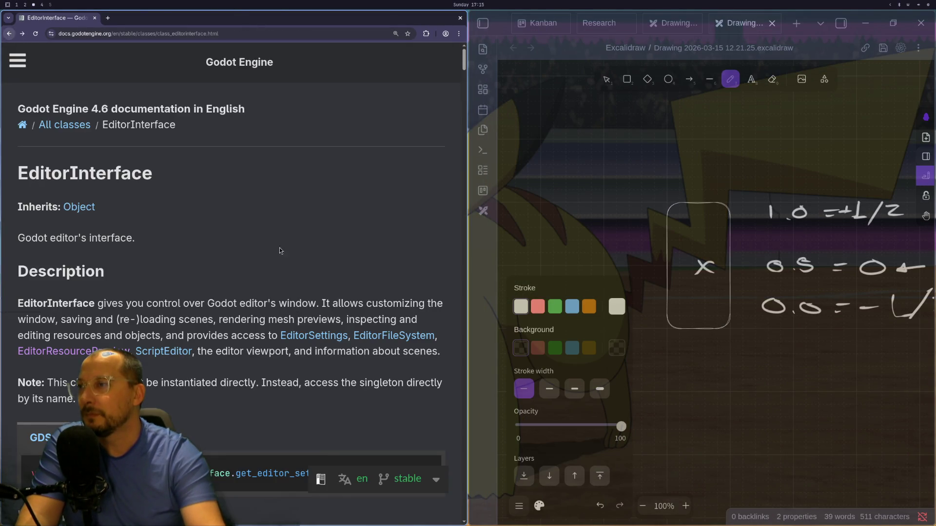
- Go full screen and open the EditorInspector class reference from the EditorInterface methods
key(F11)
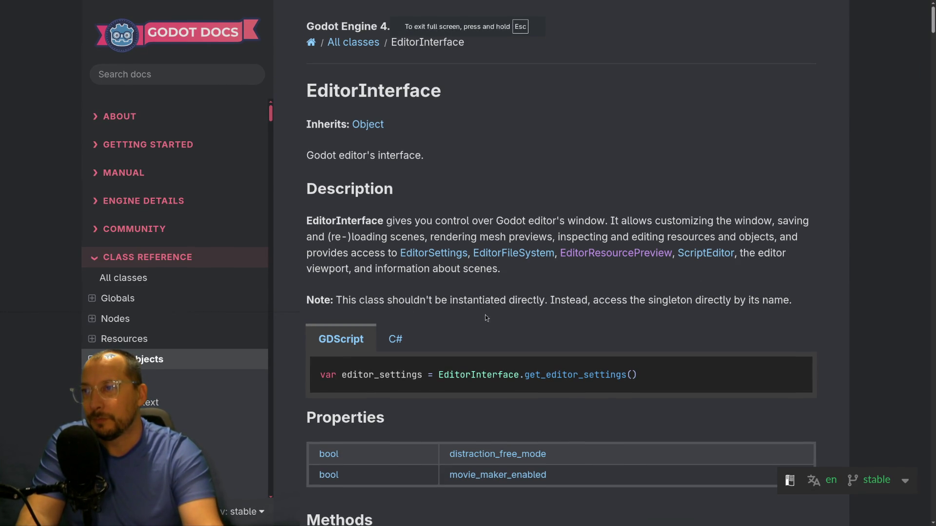
scroll(513, 317, down, 9)
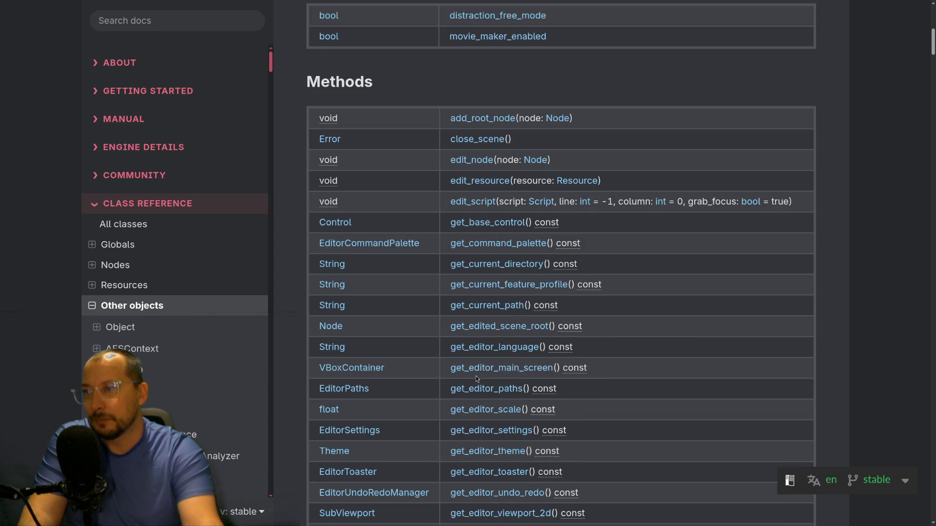
scroll(357, 390, down, 3)
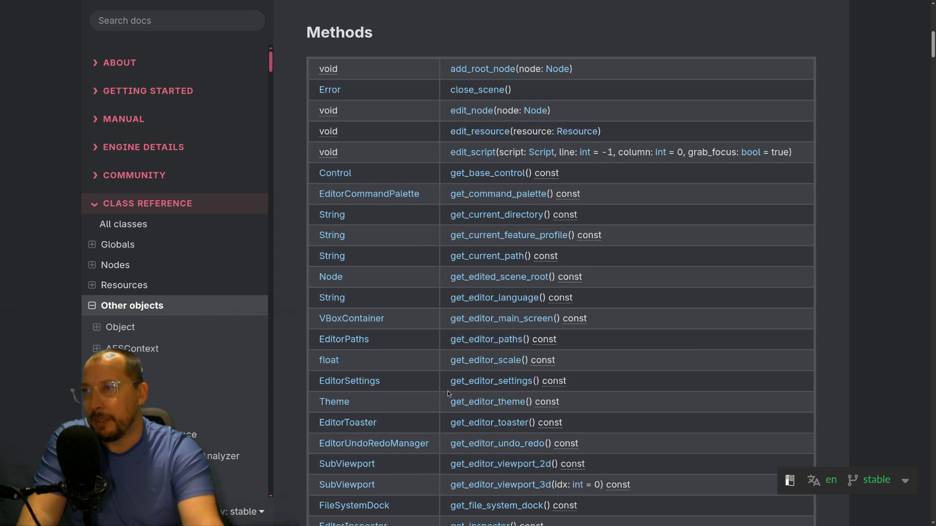
scroll(396, 410, down, 4)
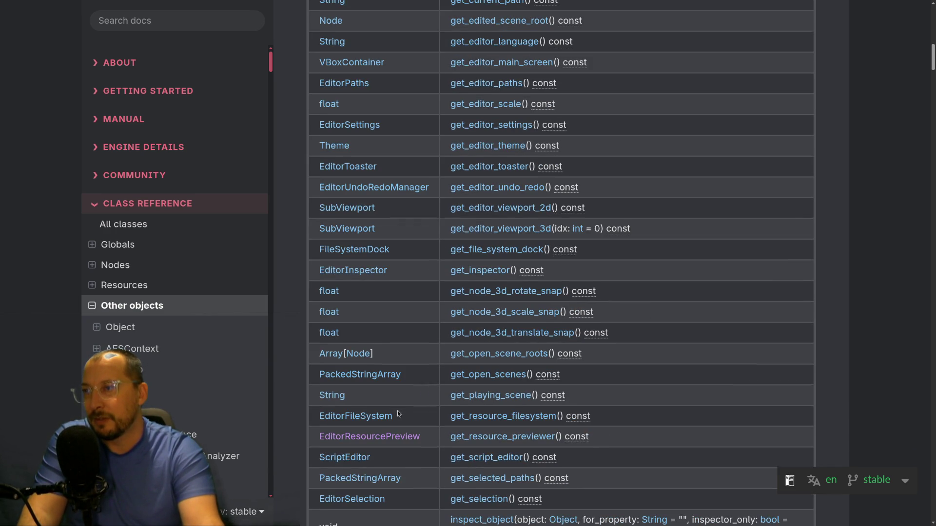
click(360, 271)
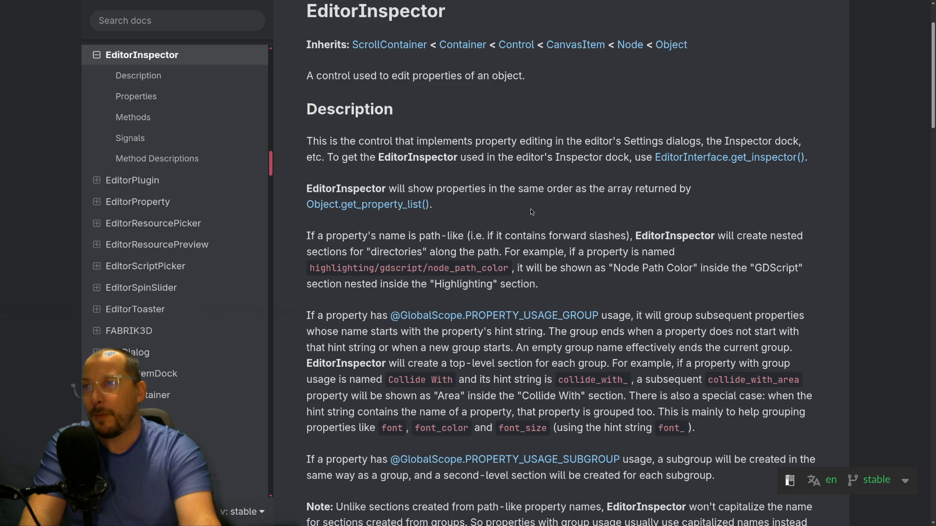
- Highlight the edited_object_changed and object_id_selected signals in the EditorInspector Signals list
scroll(522, 230, down, 10)
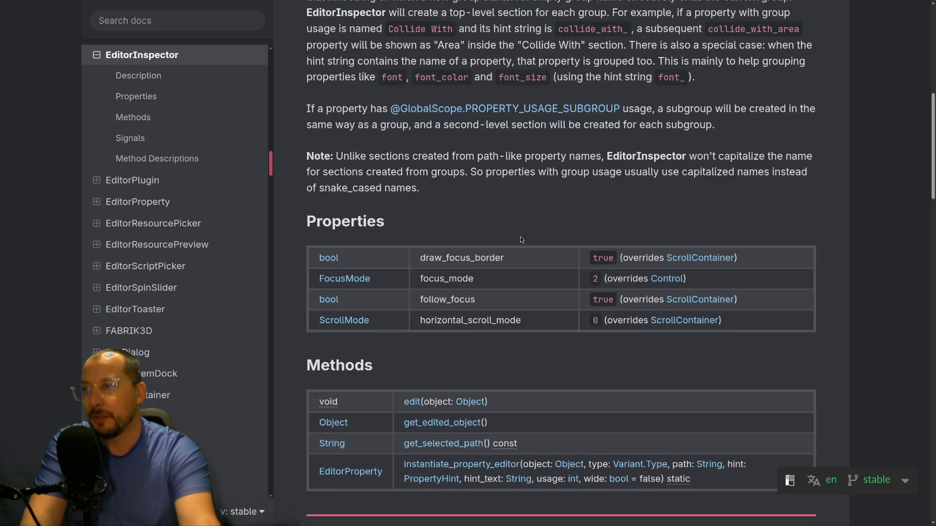
scroll(519, 235, down, 3)
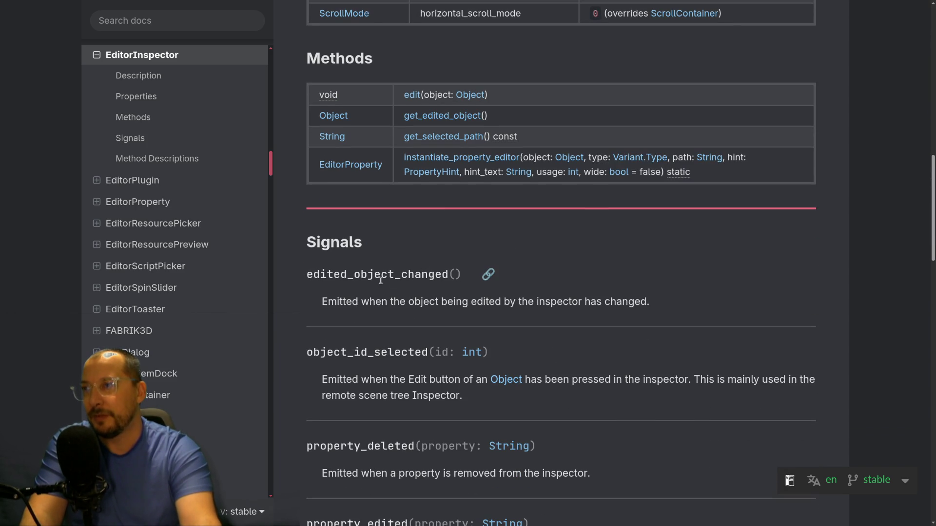
double_click(376, 276)
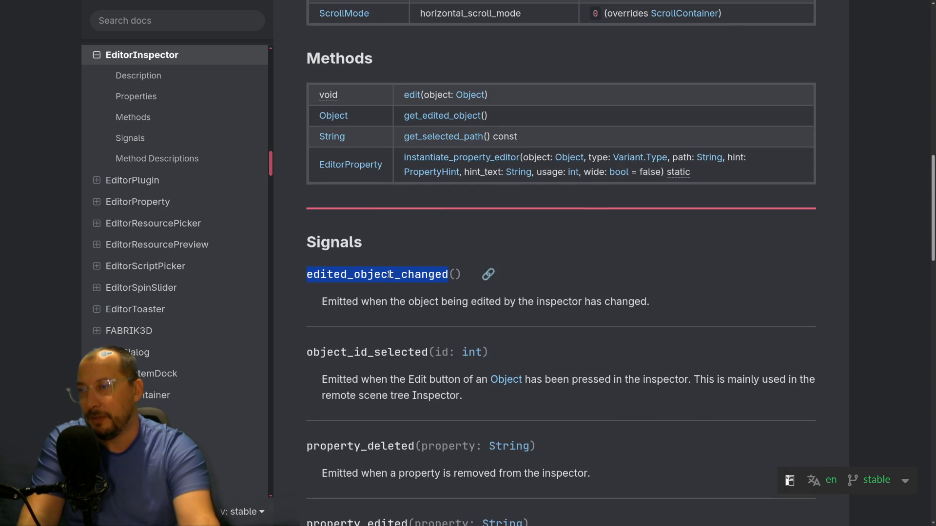
scroll(389, 276, down, 2)
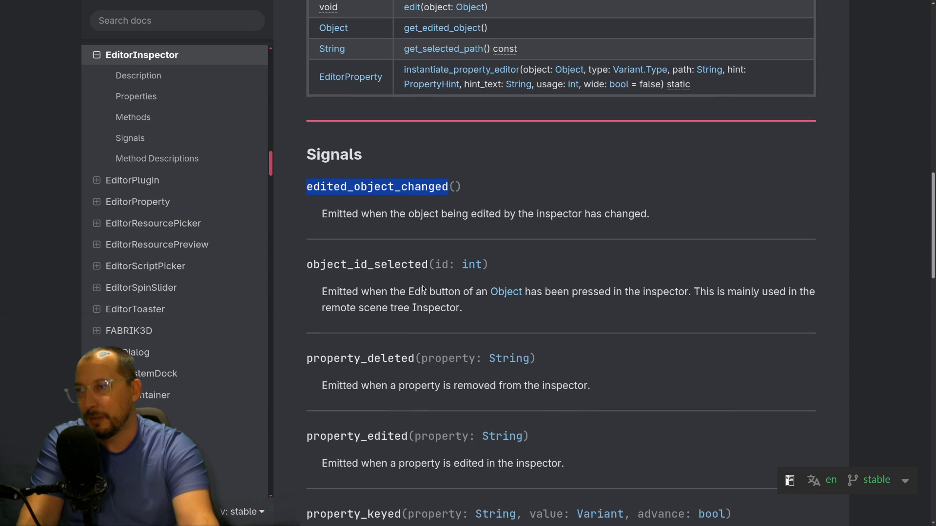
double_click(378, 264)
scroll(388, 288, up, 4)
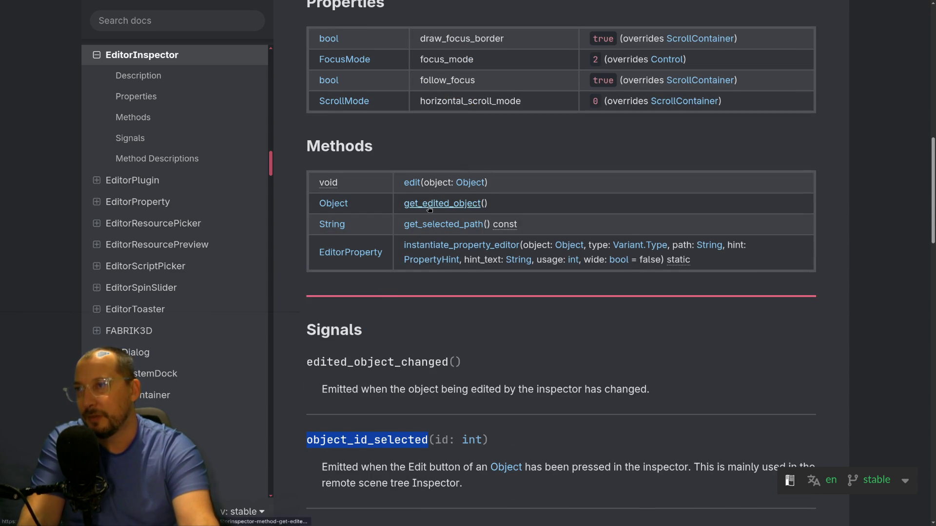
scroll(424, 210, up, 2)
- Mark property_edited, select the full object_id_selected(id: int) line, and tile the docs
scroll(428, 210, down, 5)
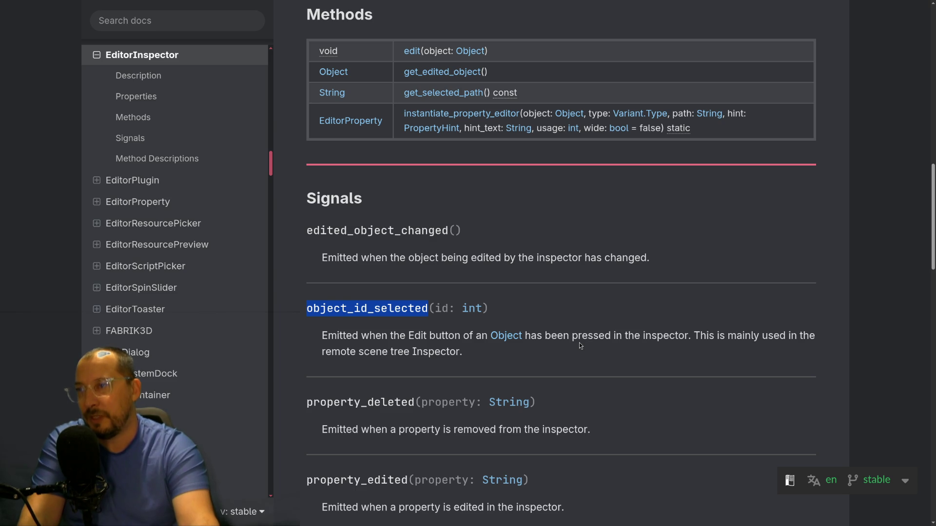
scroll(579, 344, down, 3)
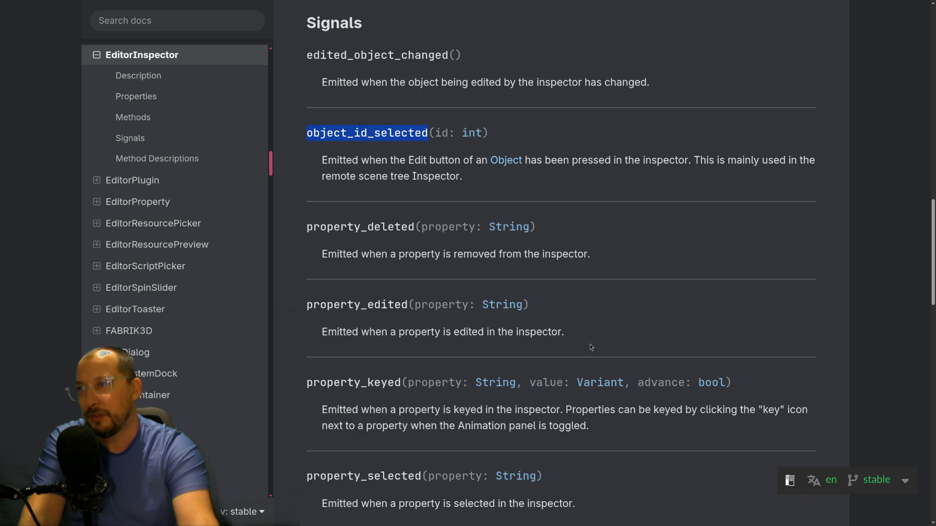
double_click(353, 313)
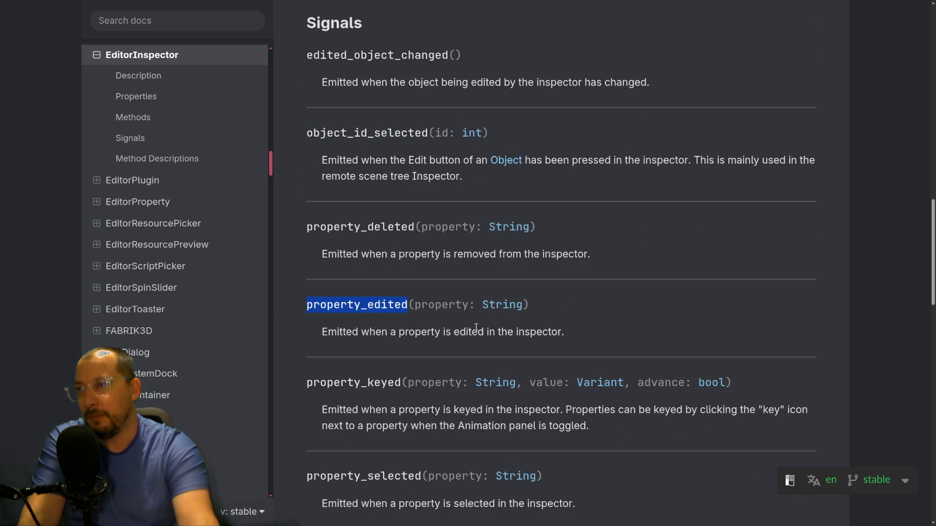
scroll(508, 334, up, 2)
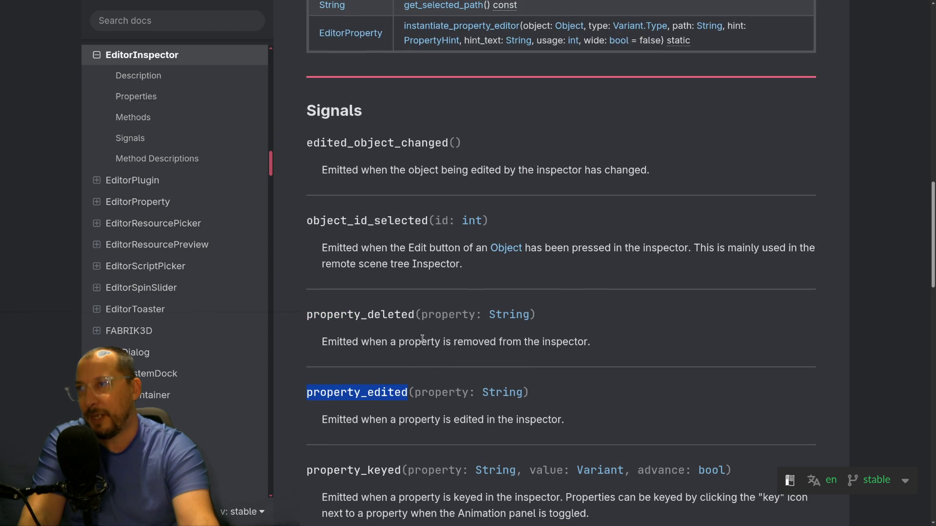
double_click(369, 223)
triple_click(383, 215)
key(super+f)
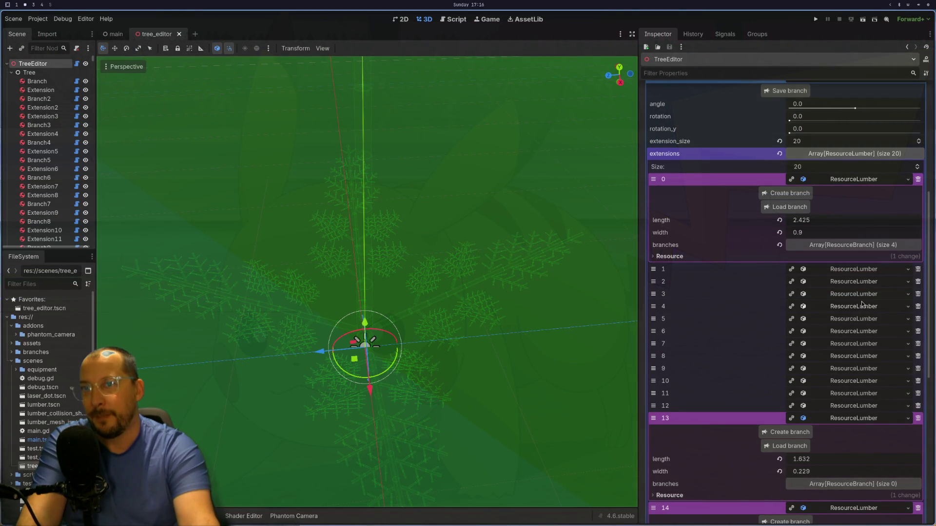
click(861, 305)
click(858, 308)
click(859, 307)
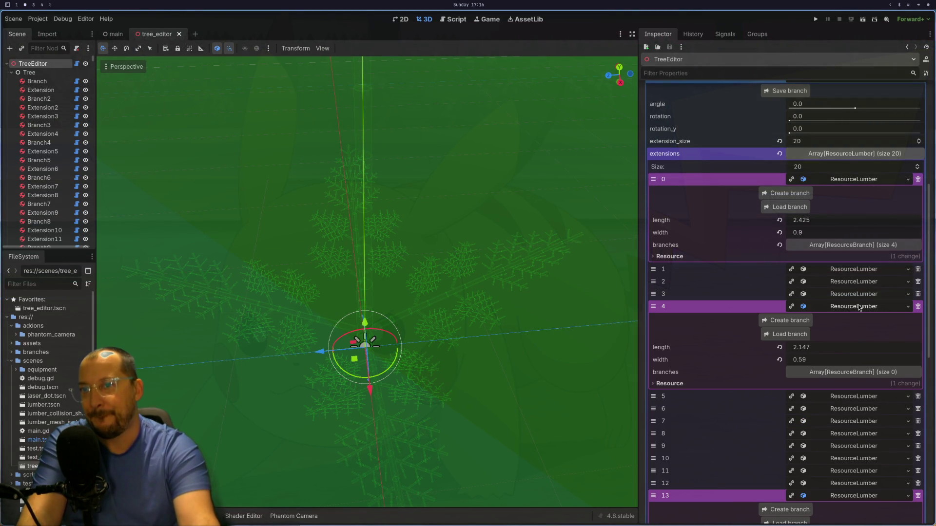
click(860, 306)
click(860, 306)
click(839, 308)
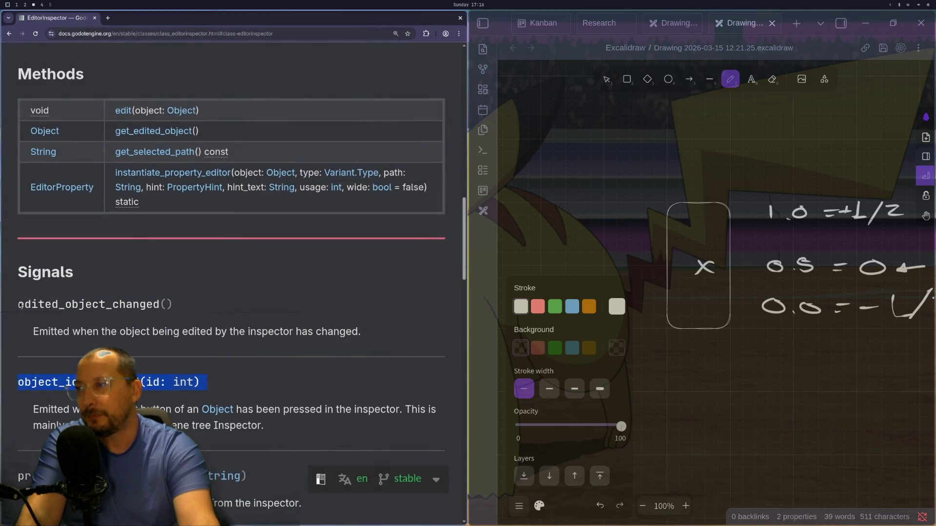
- Scroll to the EditorInspector resource_selected signal and highlight its name
scroll(137, 322, down, 7)
scroll(137, 322, down, 5)
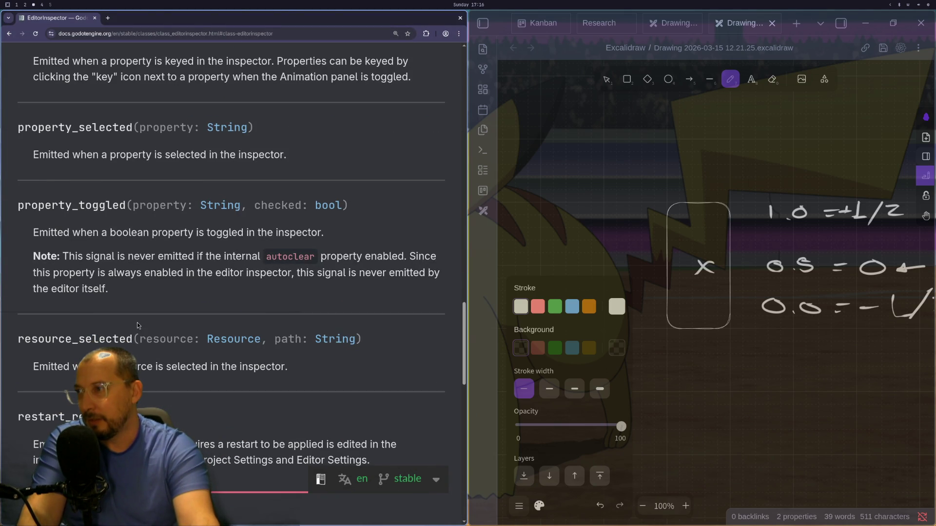
double_click(86, 331)
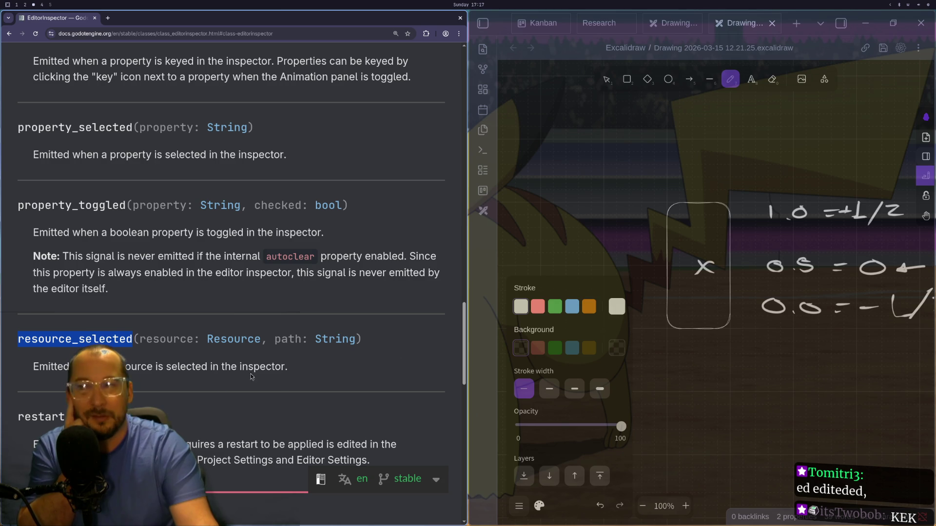
scroll(184, 291, down, 3)
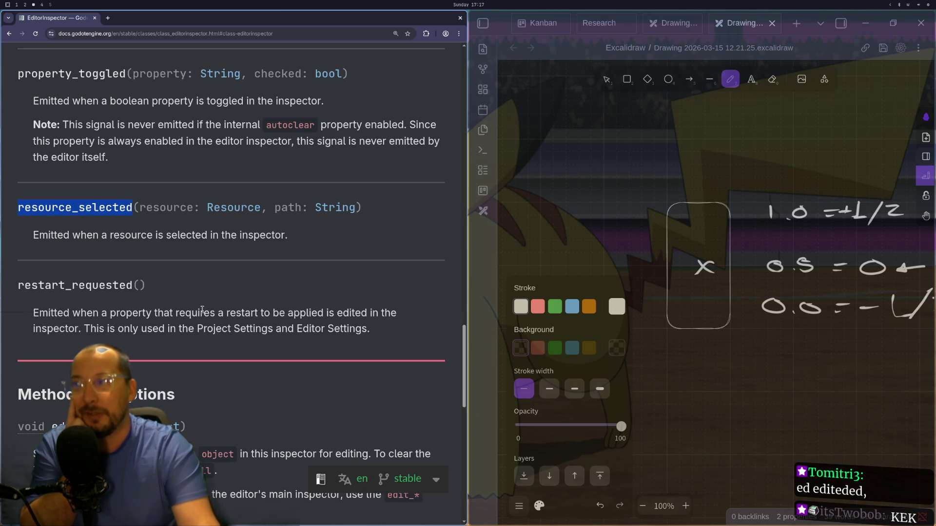
scroll(202, 310, up, 2)
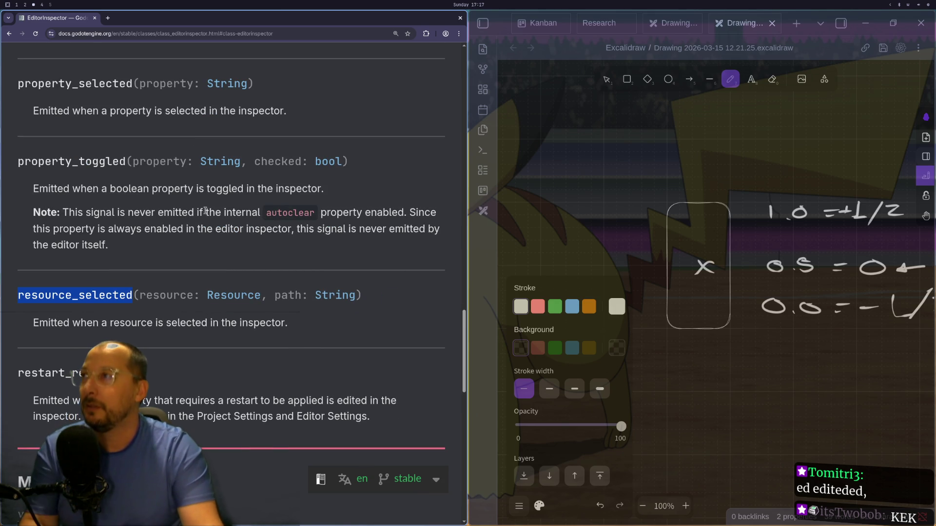
- Back in the 3D view, select the ground plane MeshInstance3D2 (1000 x 1000 m, green material)
key(super+2)
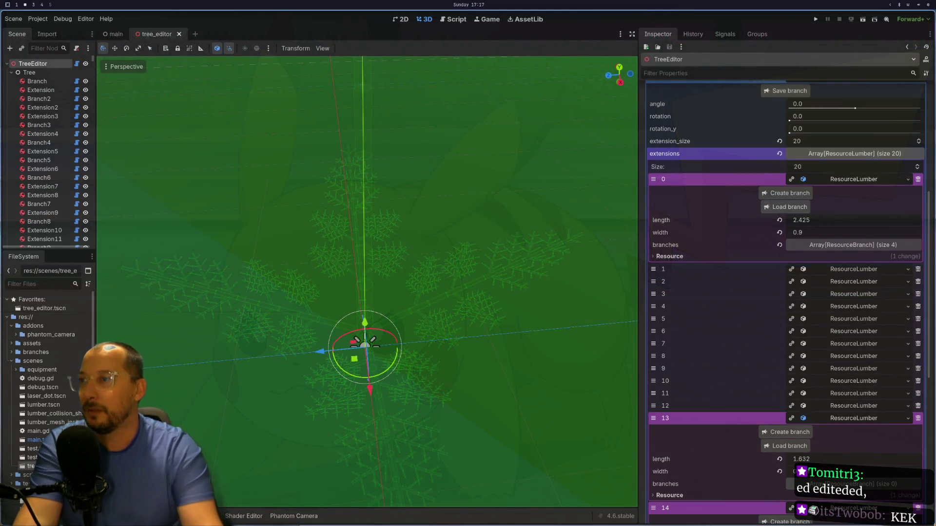
key(super+1)
key(super+3)
key(super+2)
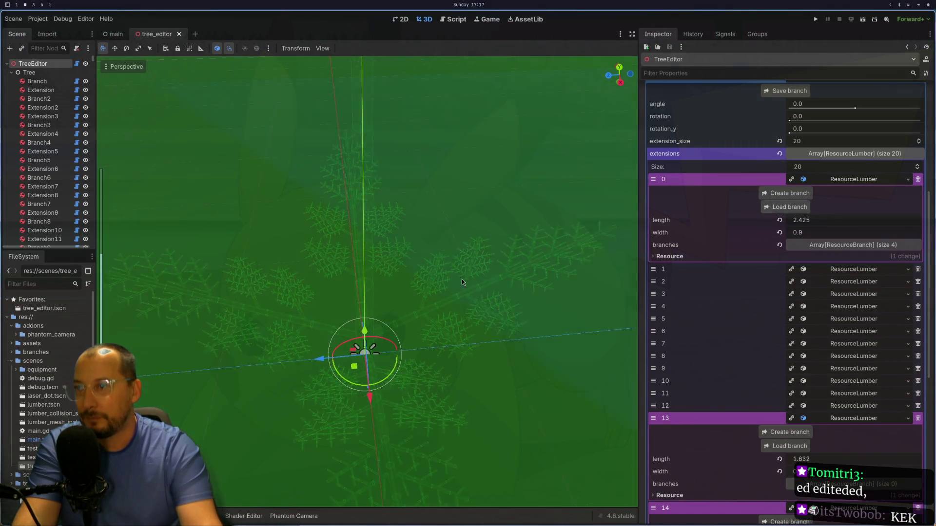
mouse_move(313, 272)
mouse_down()
mouse_move(349, 236)
mouse_move(382, 306)
mouse_move(401, 197)
mouse_move(417, 247)
mouse_move(421, 356)
mouse_move(387, 305)
mouse_move(419, 234)
mouse_move(403, 257)
mouse_up()
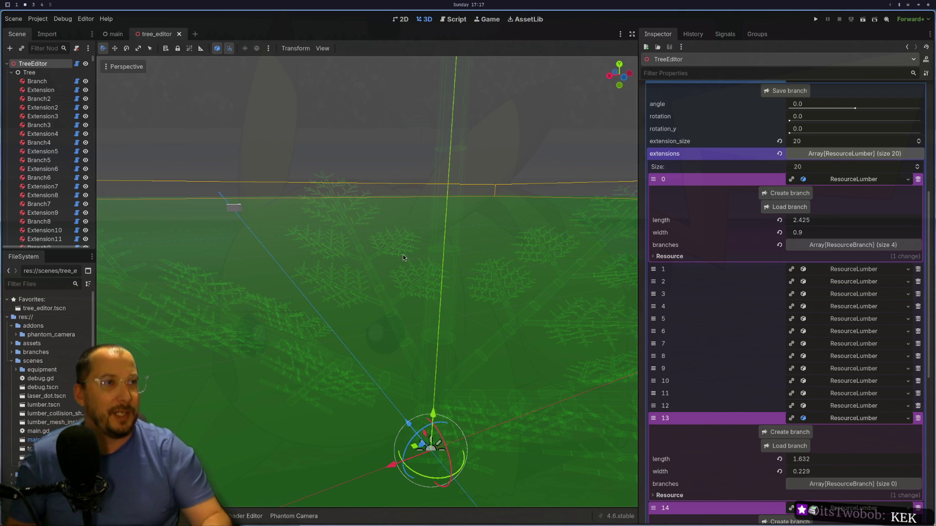
mouse_move(513, 317)
mouse_down()
mouse_move(555, 317)
mouse_move(476, 344)
mouse_move(475, 336)
mouse_up()
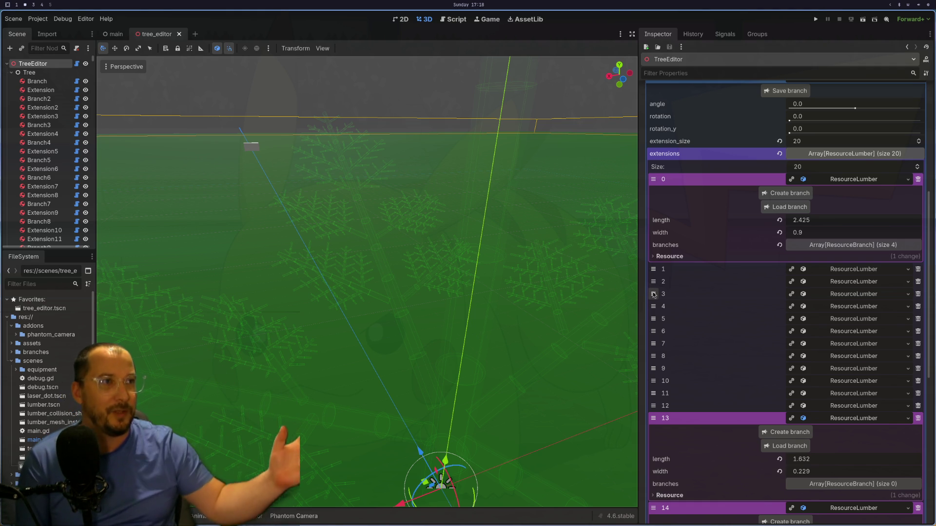
scroll(654, 294, down, 4)
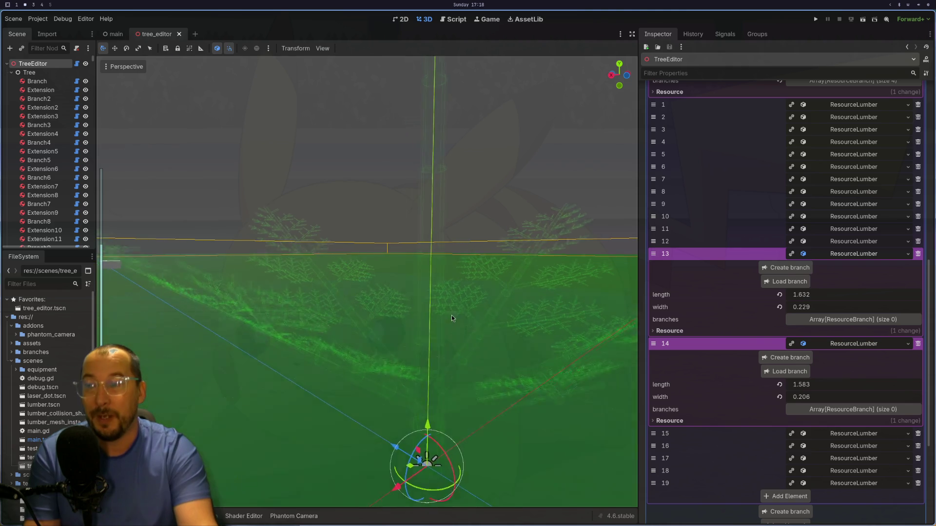
click(428, 352)
mouse_move(463, 347)
mouse_down()
mouse_move(413, 361)
mouse_move(447, 341)
mouse_move(419, 383)
mouse_move(420, 364)
mouse_up()
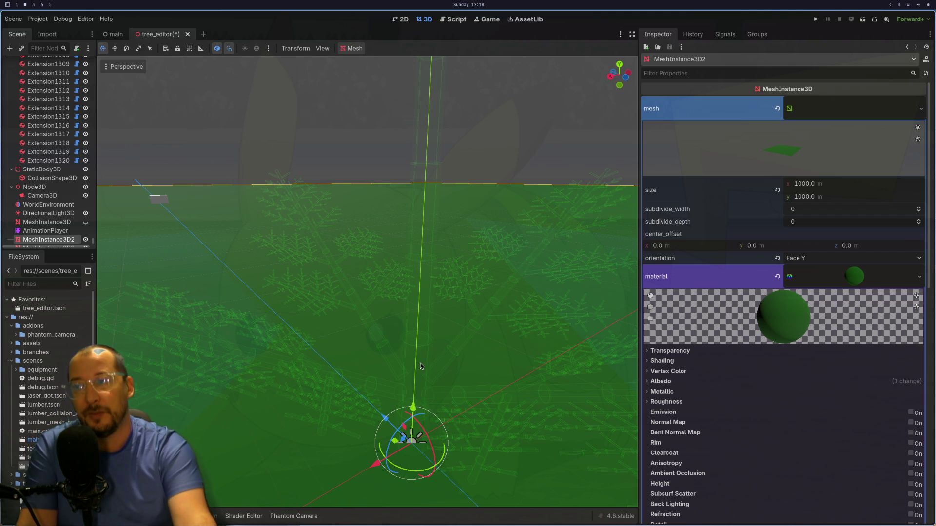
- Select the Extension lumber body in the tree scene and orbit the view around it
scroll(420, 364, up, 2)
scroll(396, 341, down, 3)
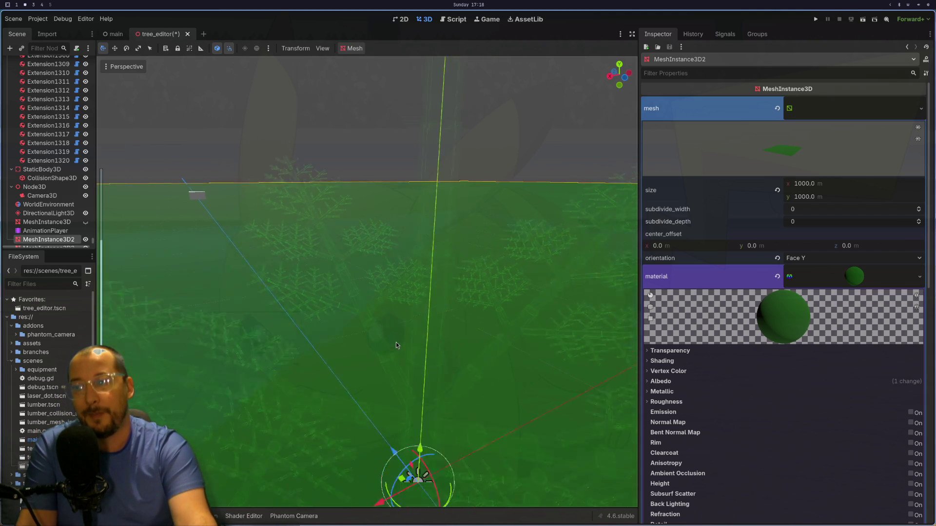
click(406, 347)
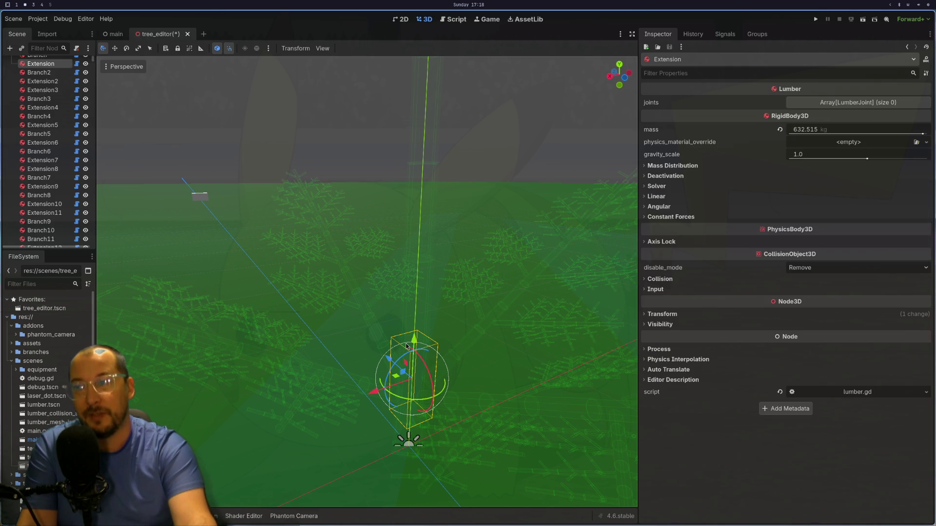
mouse_move(451, 347)
mouse_down()
mouse_move(460, 335)
mouse_move(432, 329)
mouse_move(451, 355)
mouse_move(534, 332)
mouse_move(540, 341)
mouse_move(525, 366)
mouse_move(540, 340)
mouse_move(461, 362)
mouse_move(457, 388)
mouse_move(461, 379)
mouse_move(487, 379)
mouse_move(516, 337)
mouse_move(505, 352)
mouse_up()
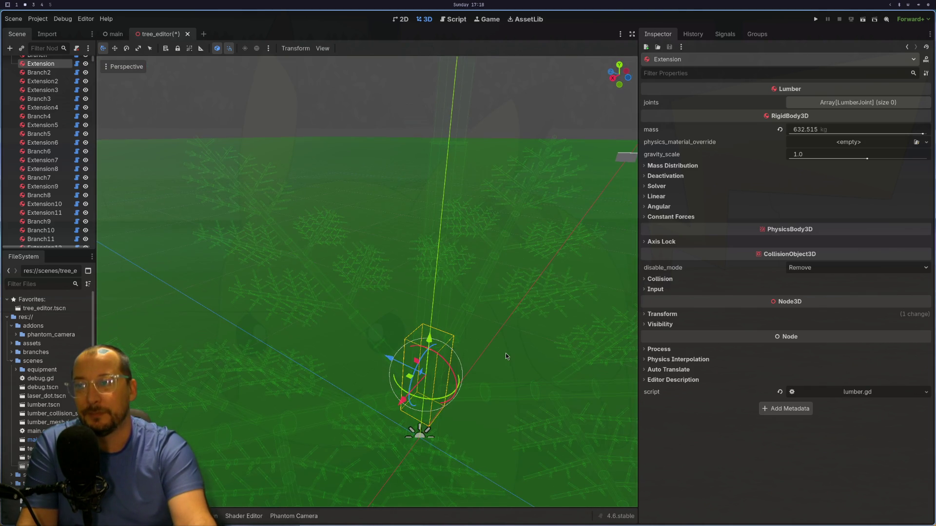
- Cycle through the workspaces and land on the EditorInspector docs page
key(super+1)
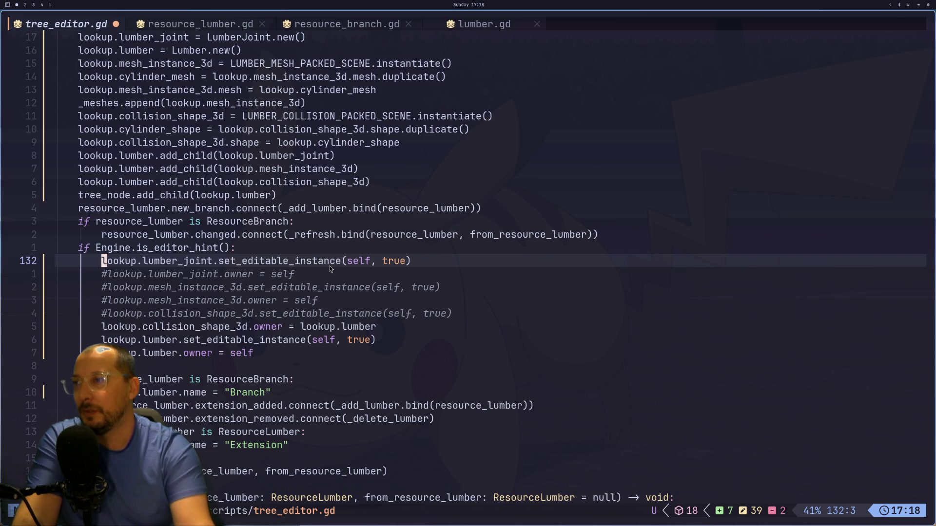
key(super+2)
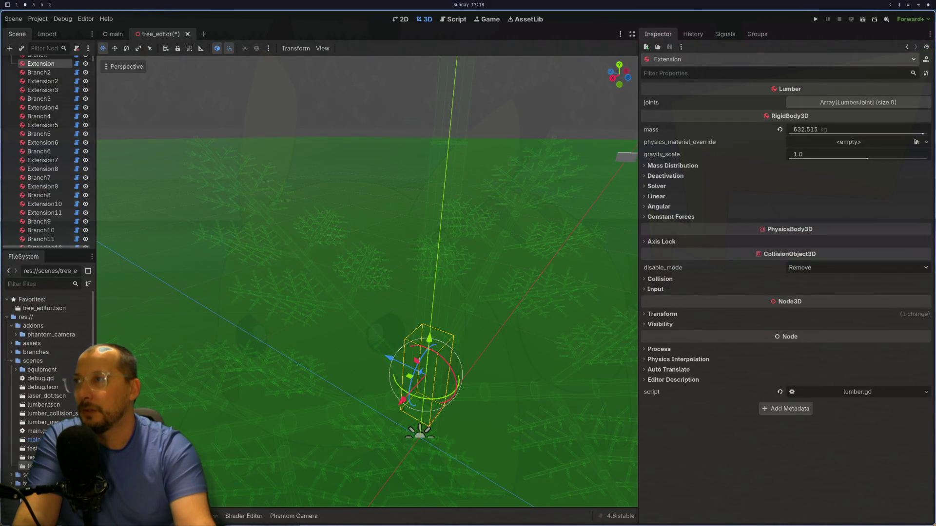
key(super+1)
key(super+3)
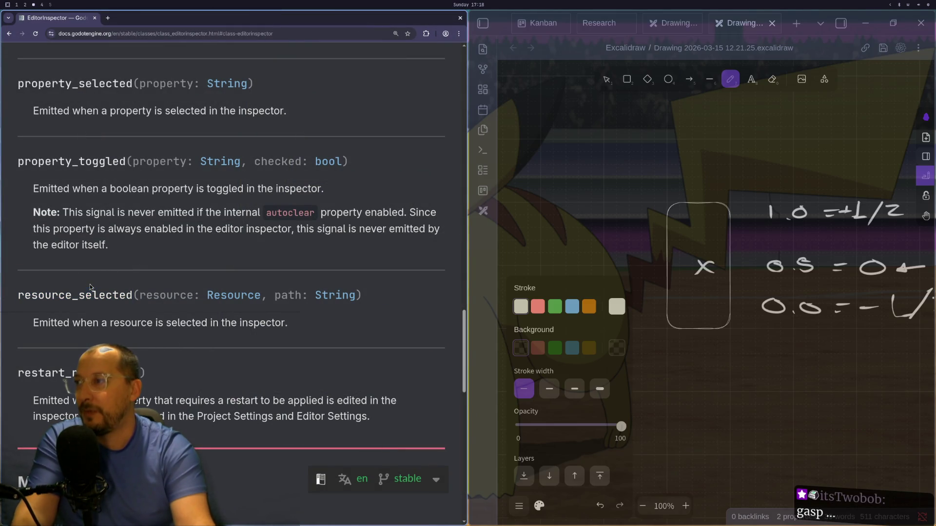
- Copy the EditorInspector docs address and load the same page in a new tab
mouse_move(15, 74)
mouse_down()
mouse_move(488, 344)
mouse_move(467, 331)
mouse_up()
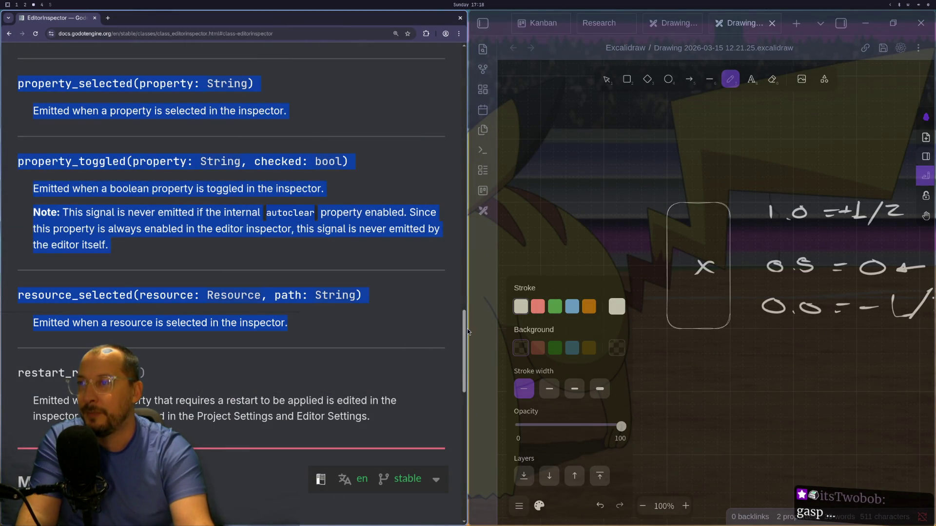
scroll(466, 303, up, 1)
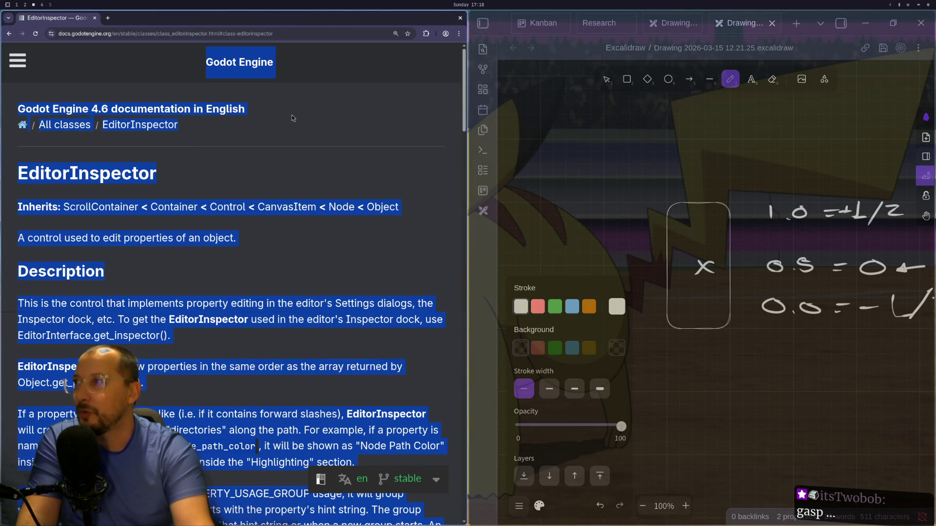
click(244, 134)
click(128, 29)
key(ctrl+c)
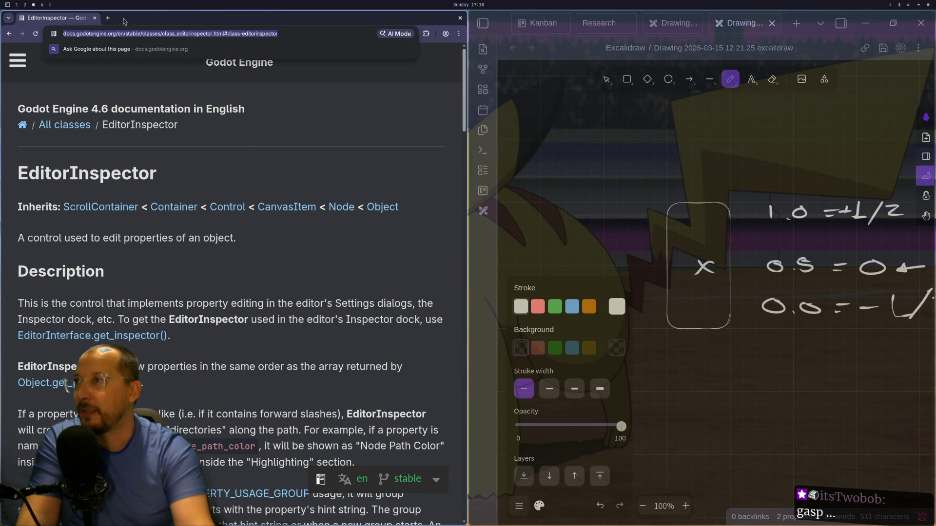
click(107, 18)
key(ctrl+v)
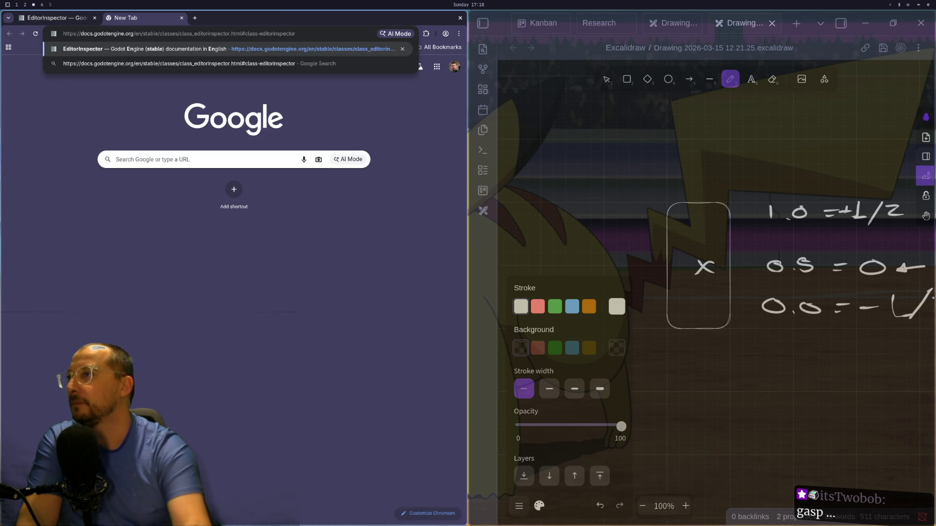
key(Return)
- Go back to the EditorInterface page in the first tab
click(52, 22)
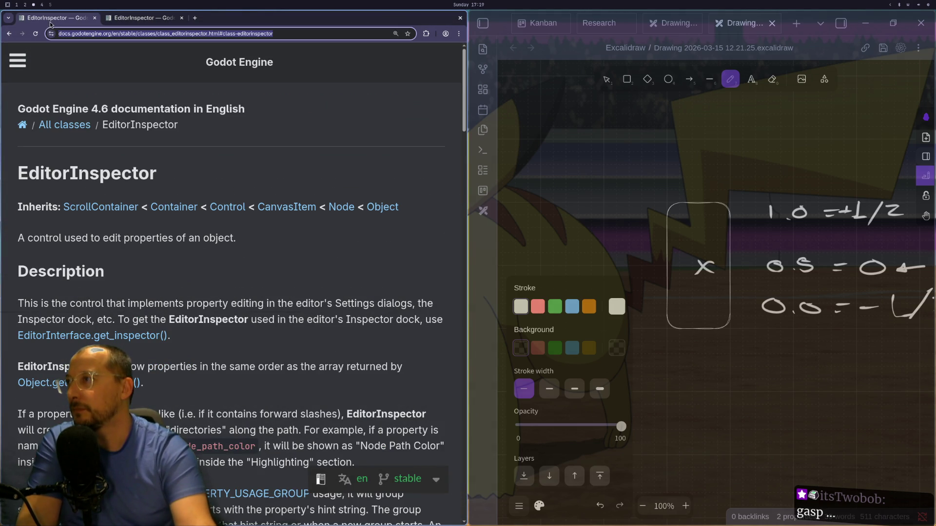
click(9, 34)
scroll(133, 72, up, 20)
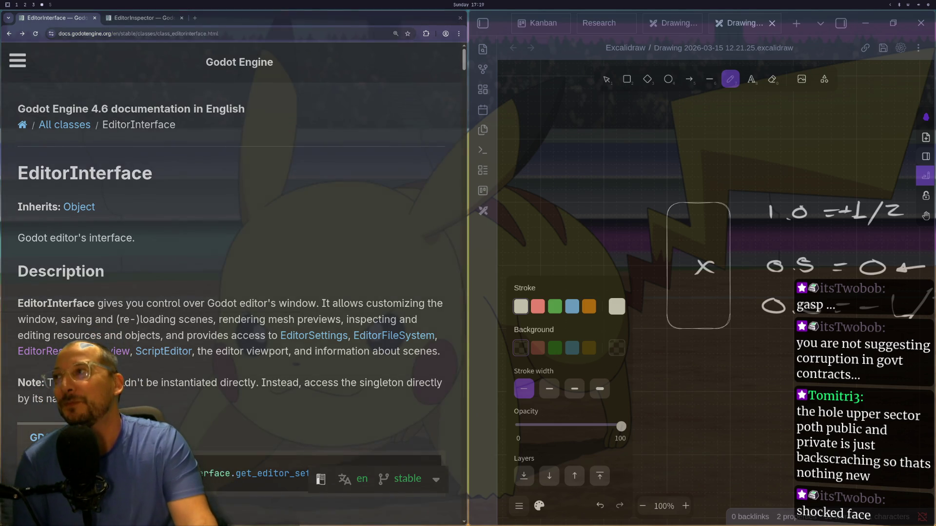
- Toggle the docs sidebar and navigate back and forward to the EditorInterface reference
click(20, 59)
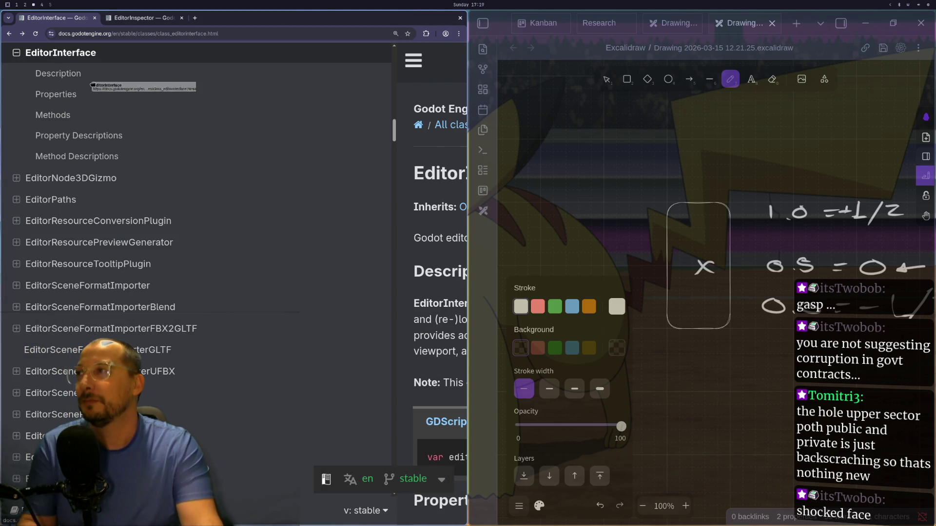
click(8, 52)
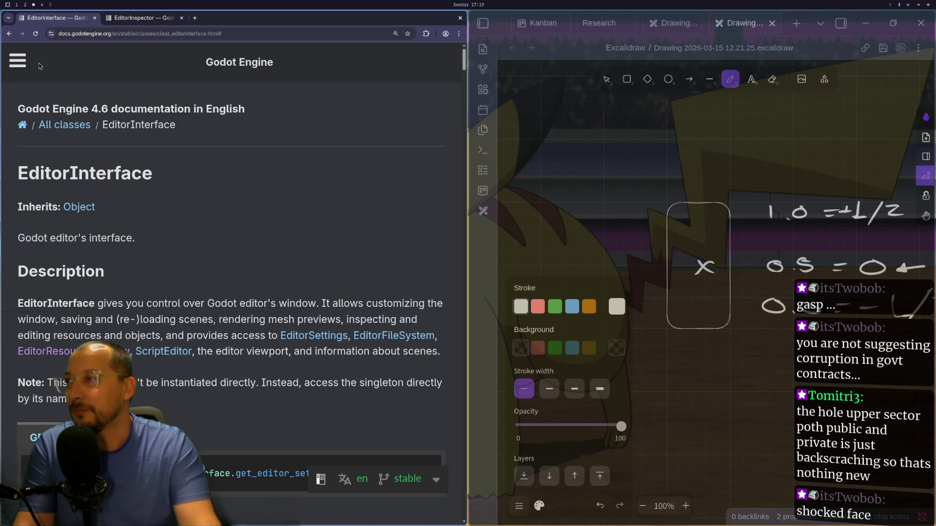
click(10, 35)
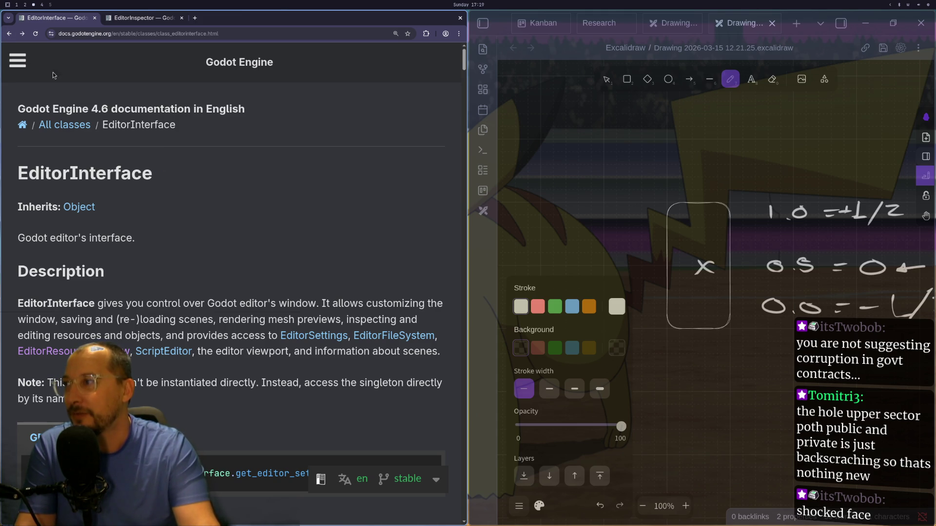
click(9, 34)
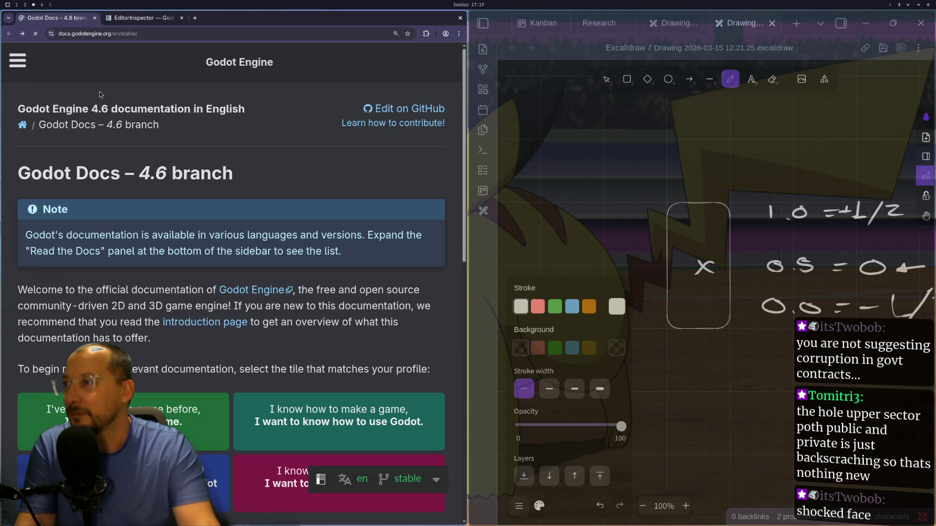
click(21, 34)
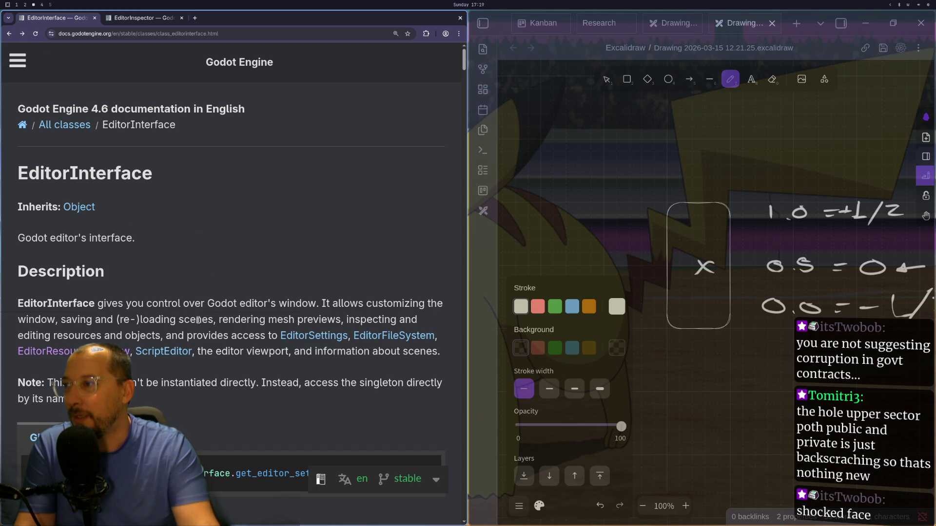
scroll(87, 337, down, 3)
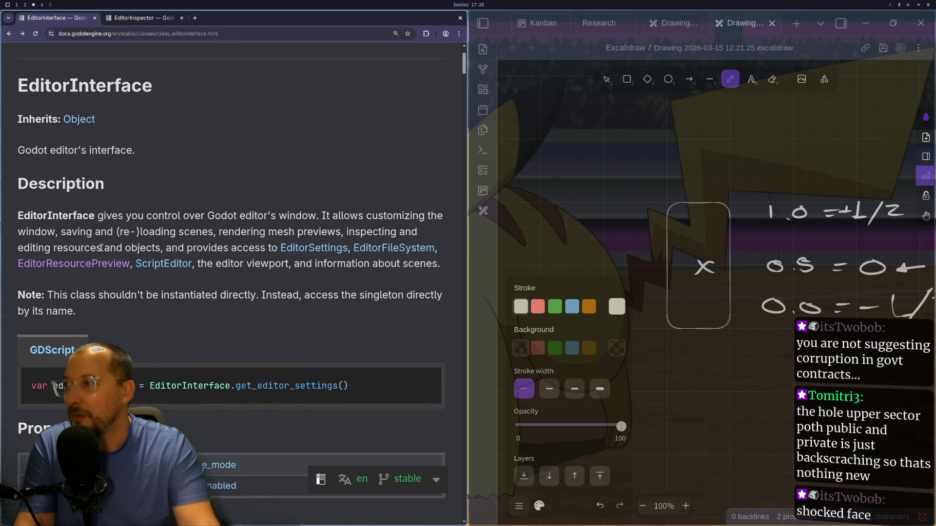
- Read the EditorResourcePreview docs in a new tab, then close that tab
middle_click(73, 263)
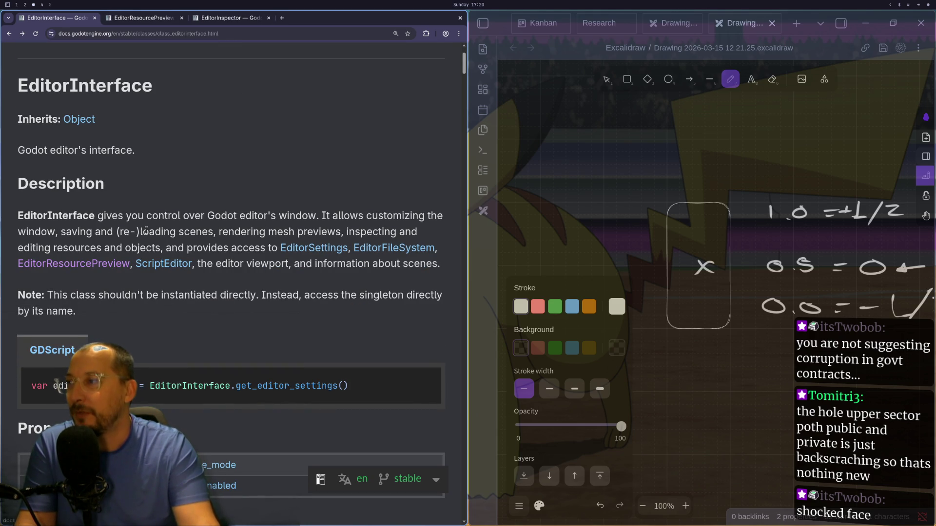
click(142, 19)
scroll(191, 189, down, 10)
scroll(191, 190, down, 10)
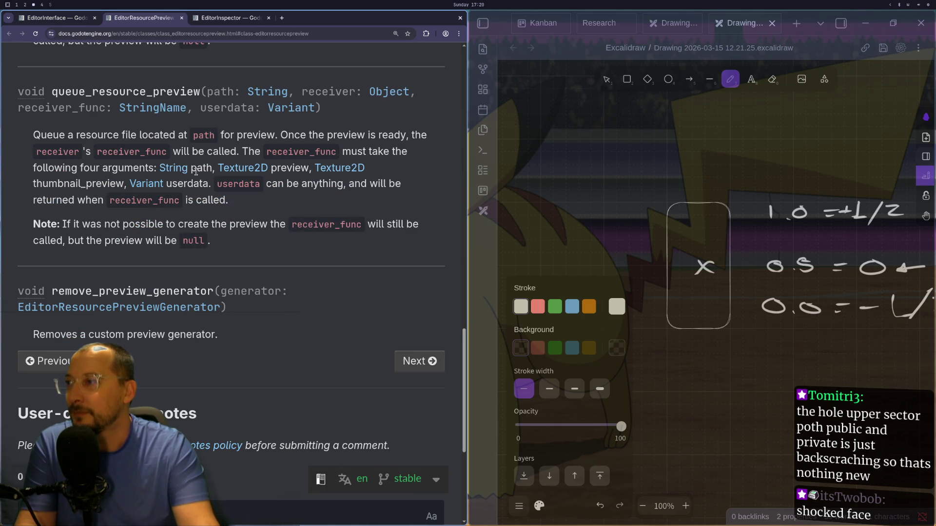
click(181, 18)
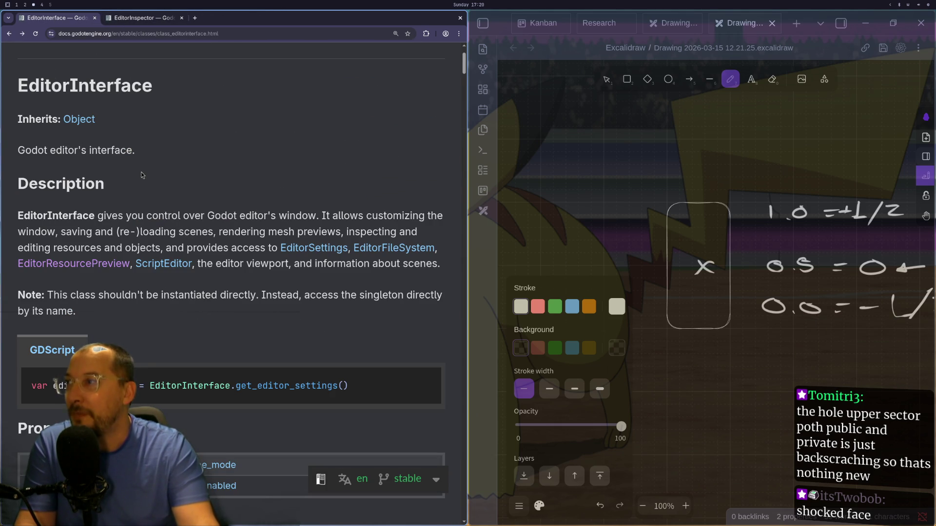
- Select EditorInterface in the code sample and scroll down to the Methods section
scroll(136, 170, down, 5)
double_click(40, 254)
double_click(189, 254)
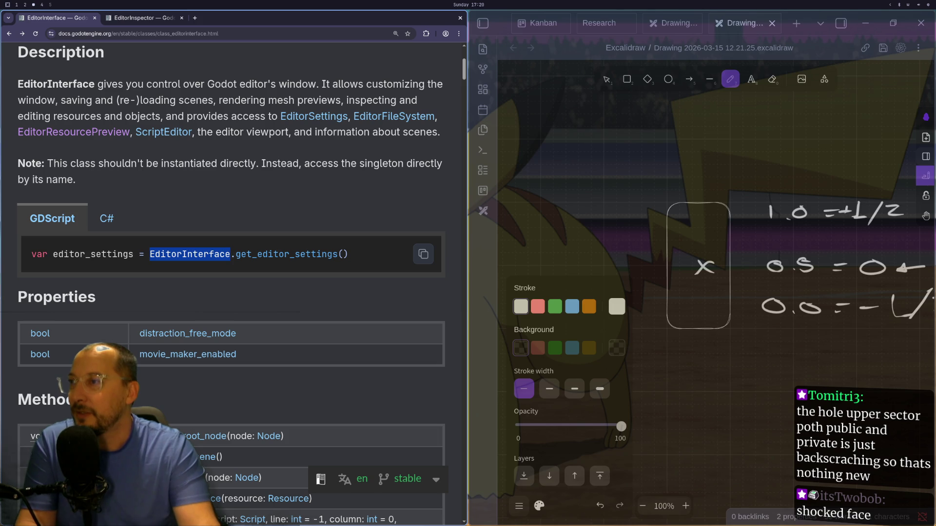
scroll(125, 350, down, 10)
scroll(124, 349, down, 3)
key(super+1)
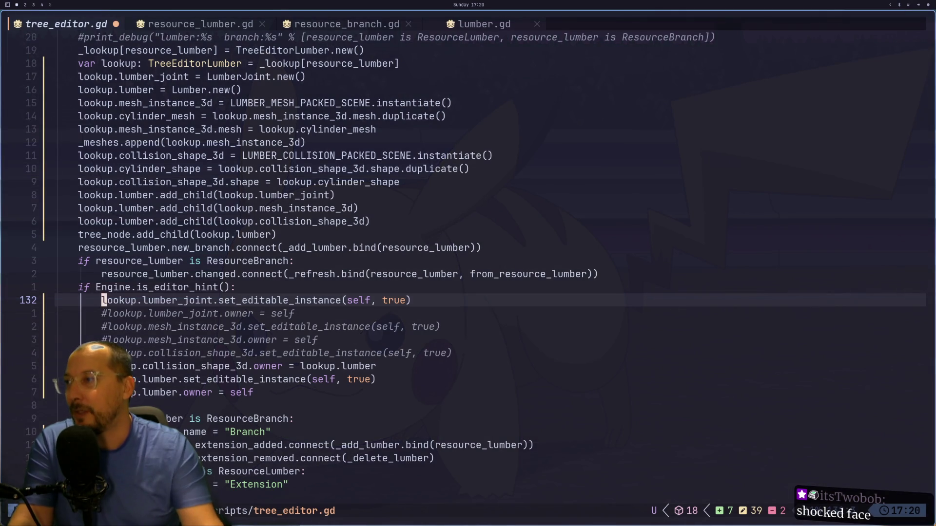
- Add a new indented line at the top of _ready, above the tree assignment
key(Escape)
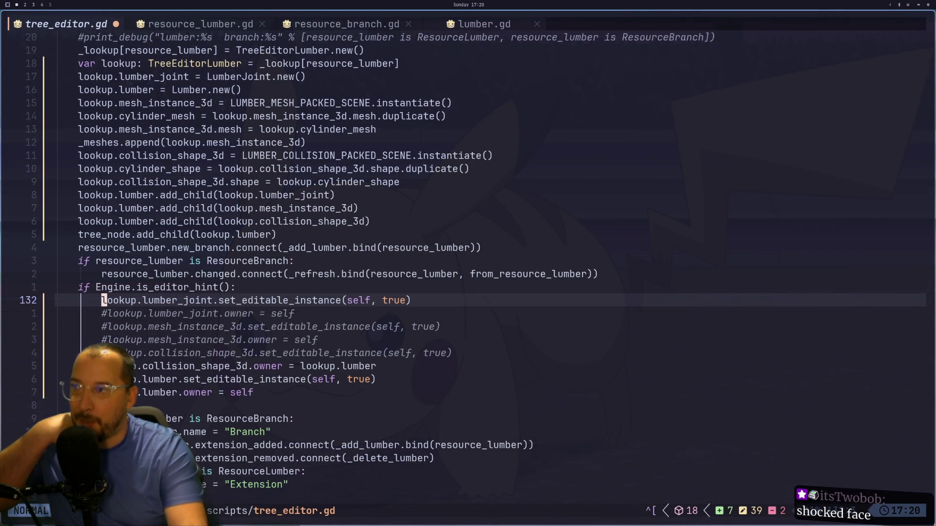
key(k)
key(k)
key(k)
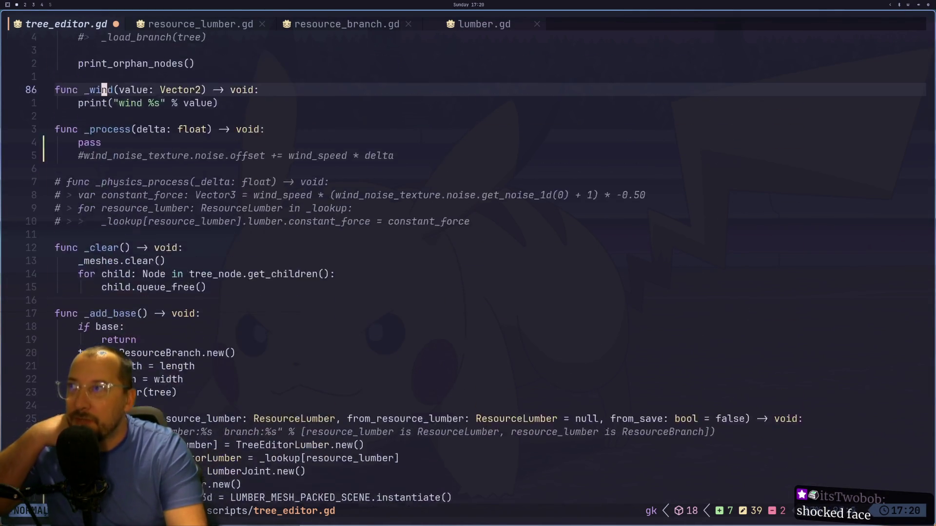
key(k)
key(k)
key(k)
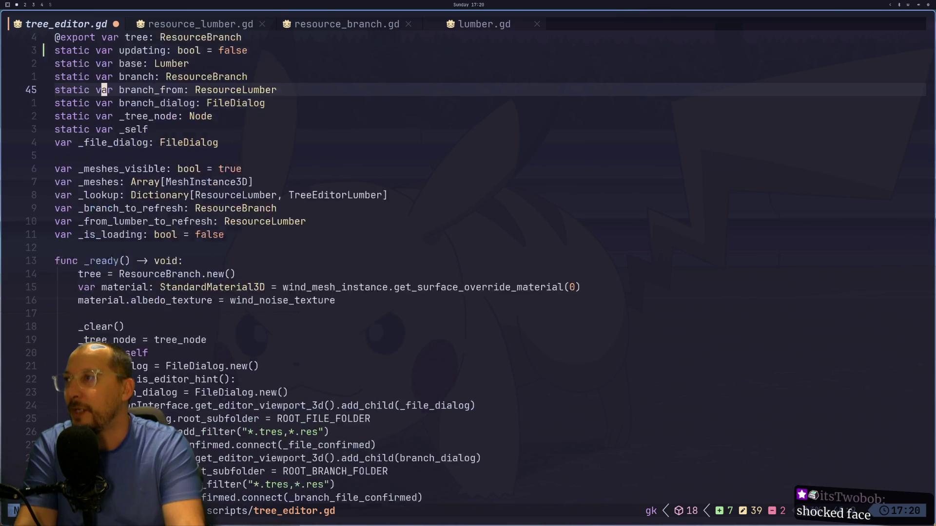
key(k)
key(k)
key(k)
key(j)
key(j)
key(j)
key(k)
key(k)
text(OEditorInterface)
key(Escape)
key(h)
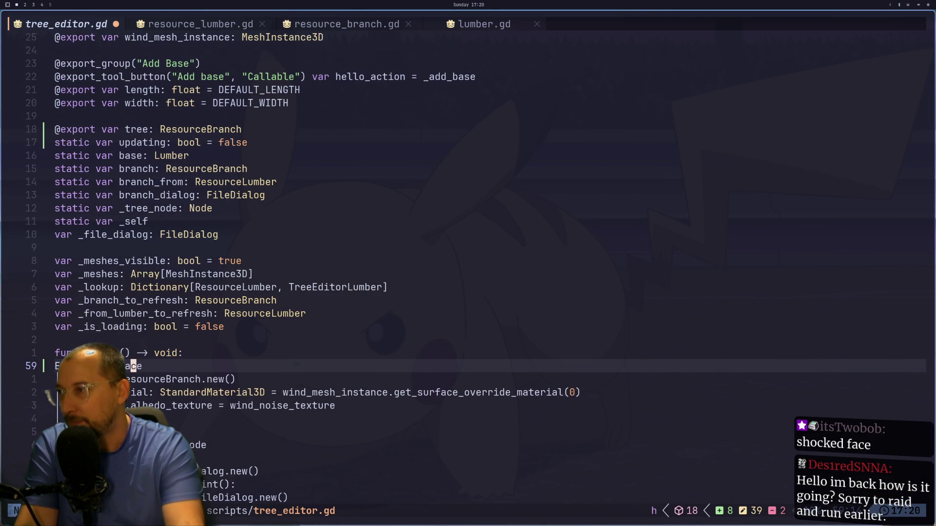
key(I)
key(Tab)
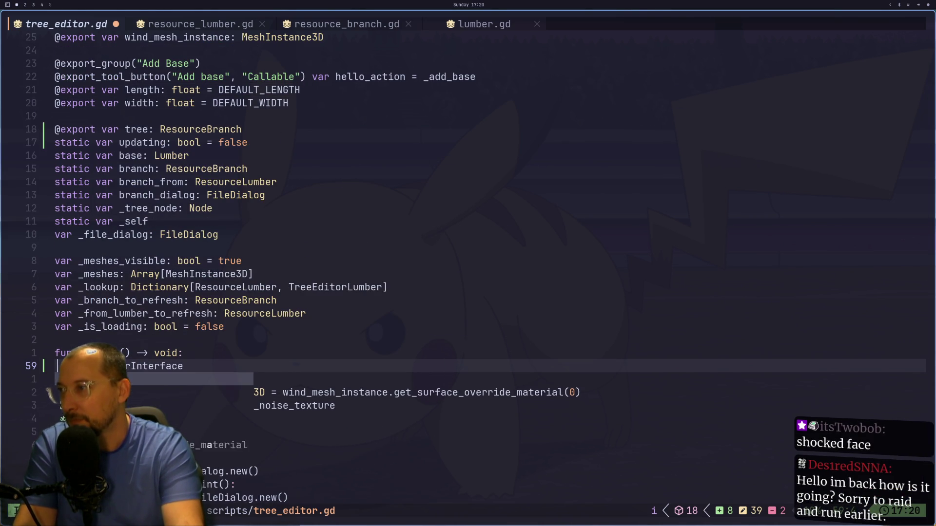
- Write 'var editor_inspector: EditorInspector = EditorInterface.get_inspector()' and save the script
text(Editor)
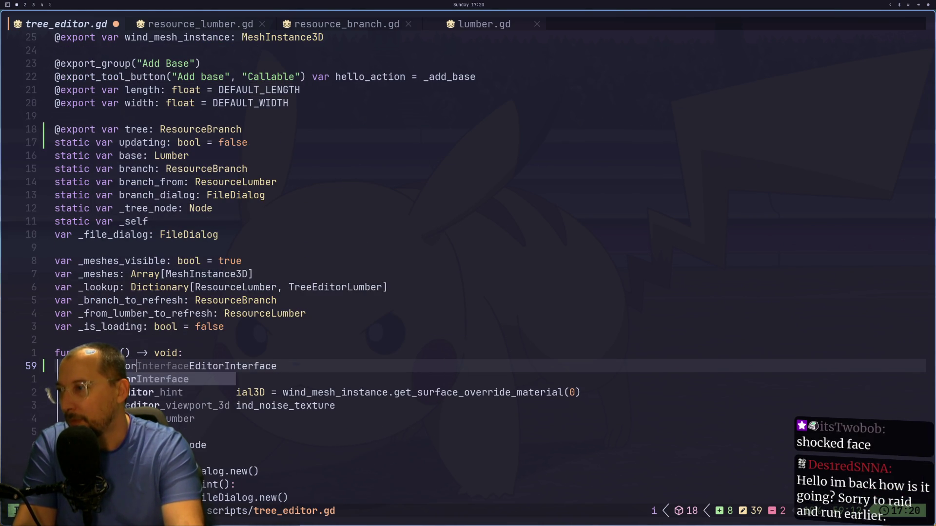
text(_inspector)
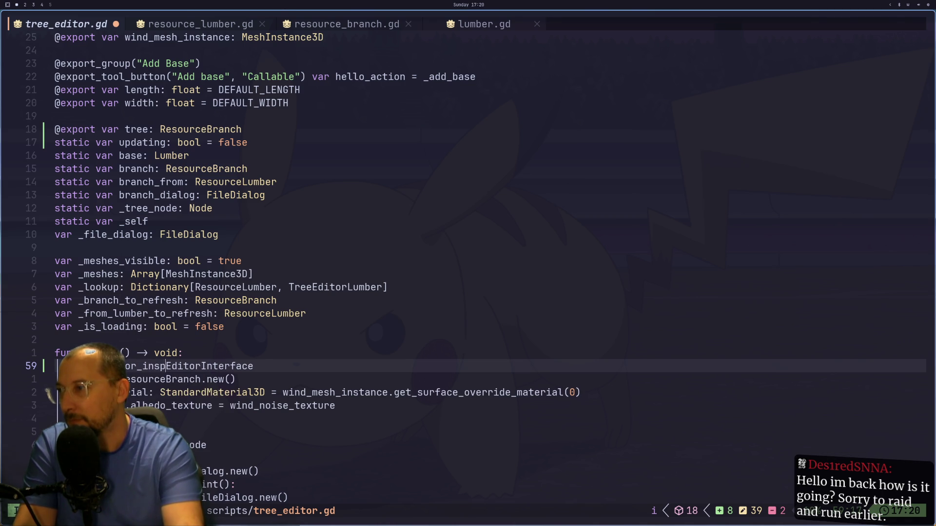
text(: Editiot)
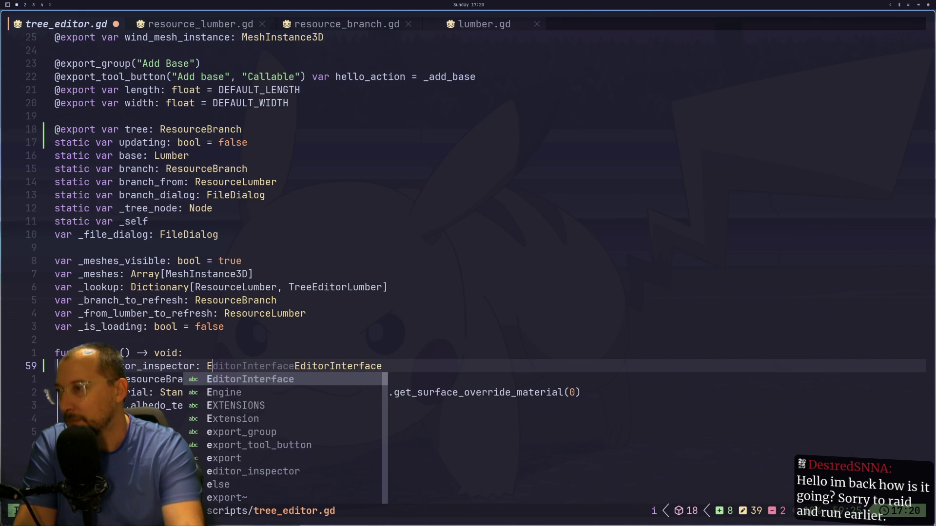
key(BackSpace)
key(BackSpace)
key(BackSpace)
text(orInspector)
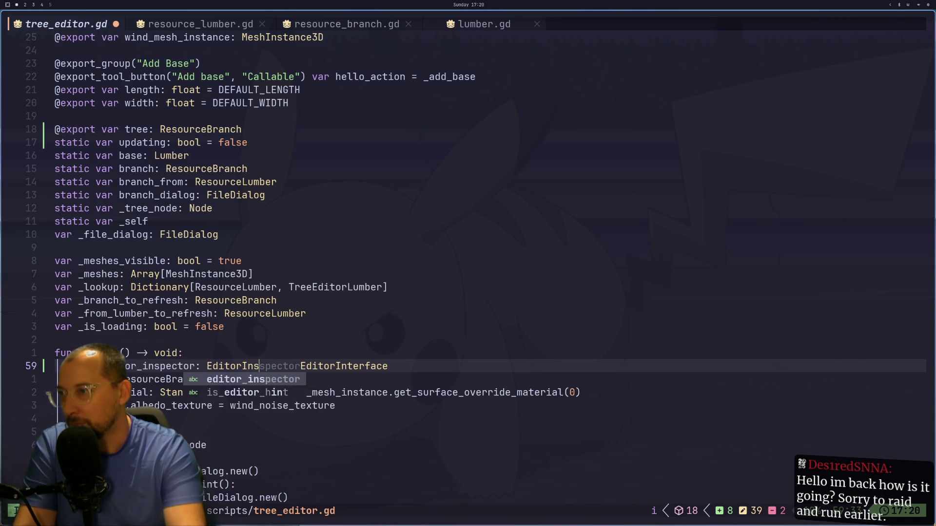
text( =)
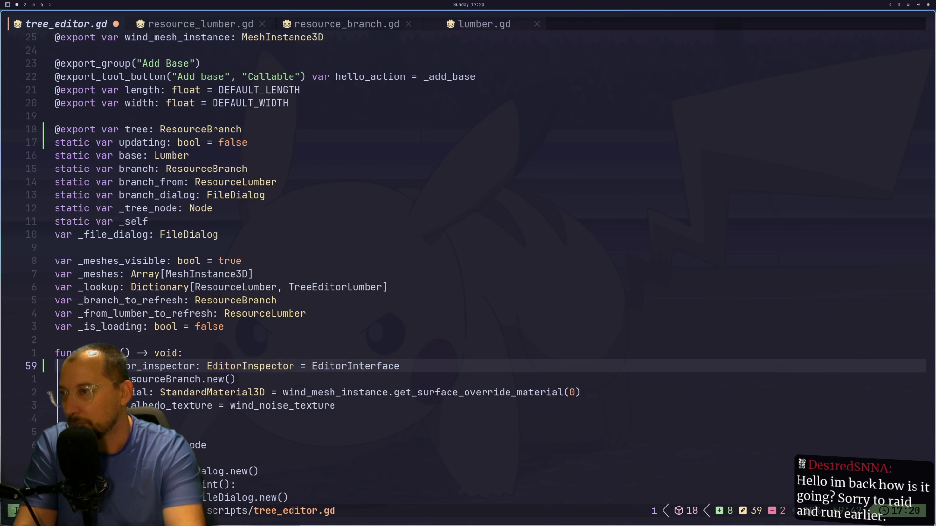
key(Escape)
text(erface.get_)
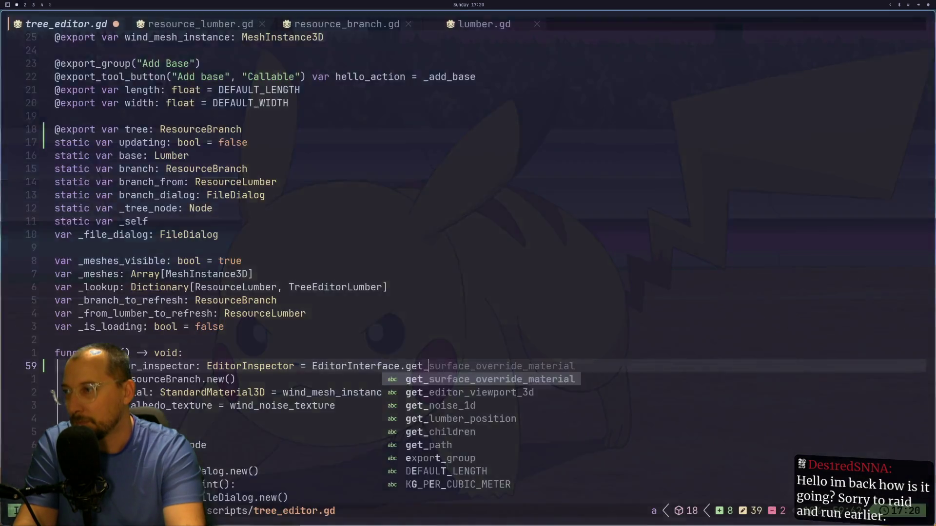
text(ins)
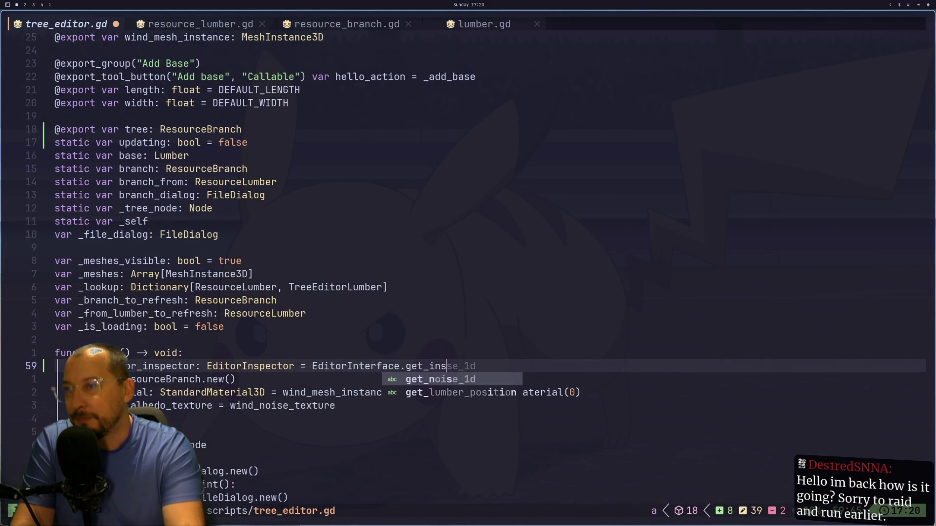
text(pector()
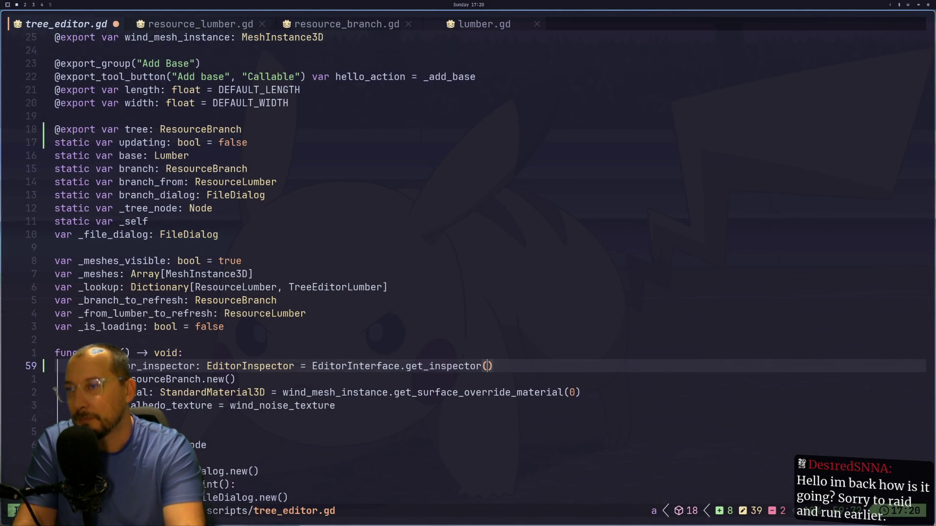
key(Escape)
text(:w)
key(Return)
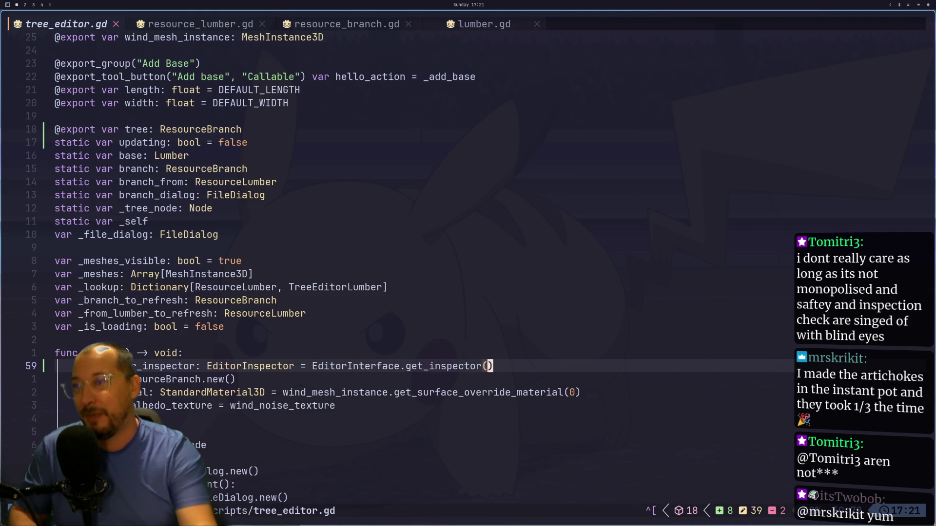
- Start a new line below beginning with 'var editor'
key(a)
key(Return)
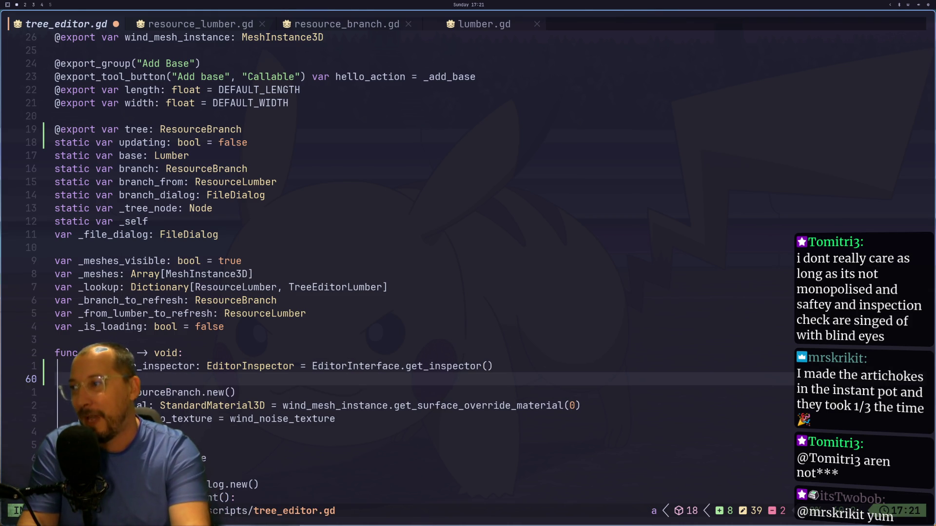
text(var editor)
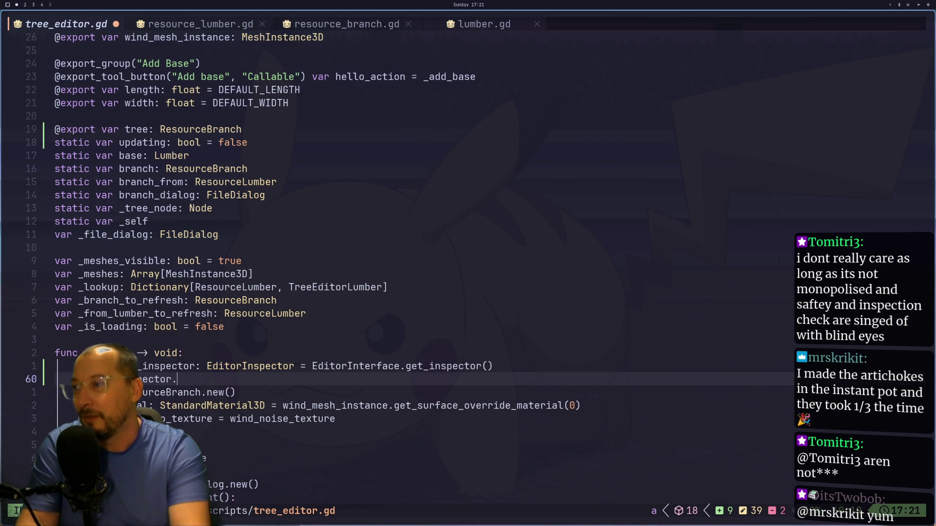
key(super+2)
key(super+3)
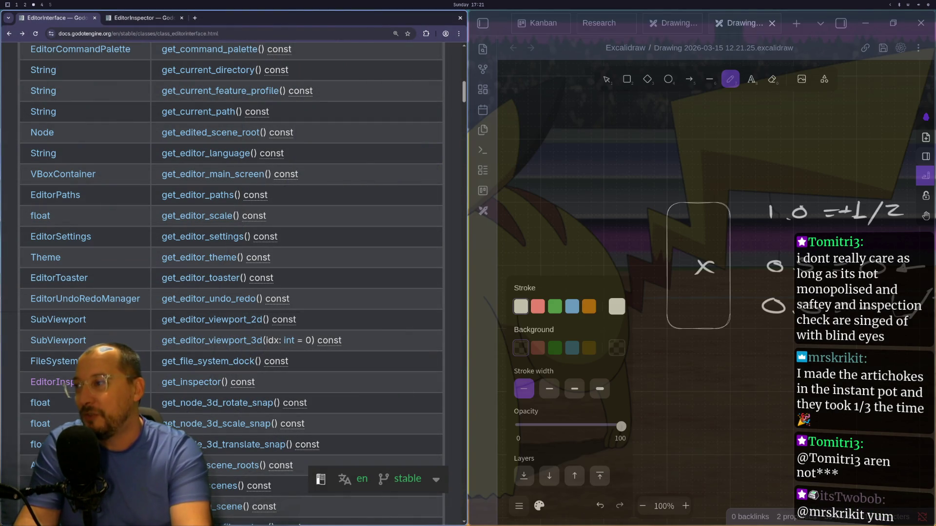
- Copy the resource_selected signal signature from the EditorInspector Signals section
click(123, 17)
scroll(264, 393, down, 20)
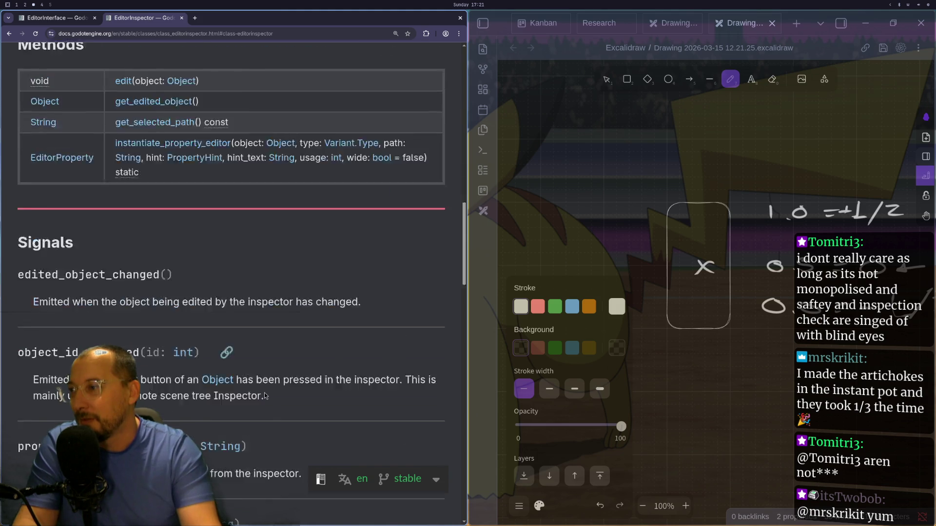
scroll(265, 393, down, 4)
scroll(265, 393, down, 4)
scroll(264, 390, down, 3)
scroll(264, 389, up, 3)
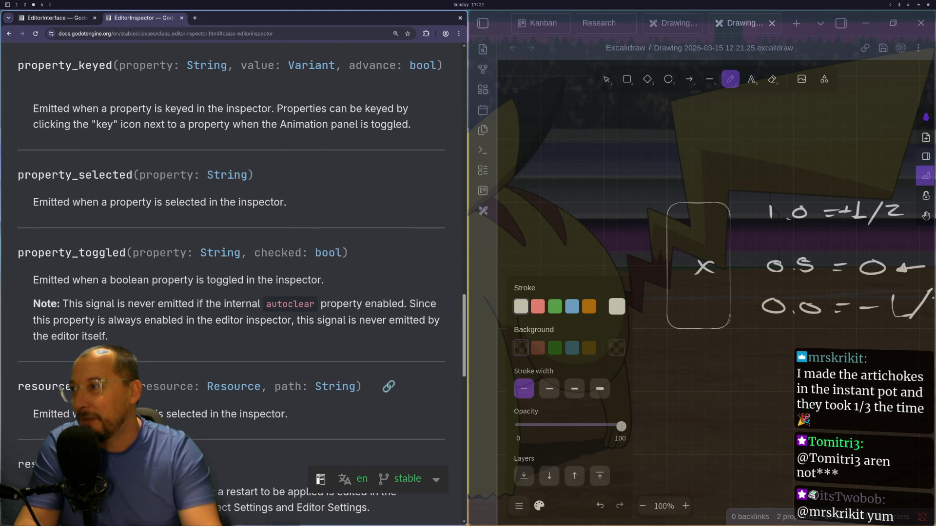
double_click(48, 386)
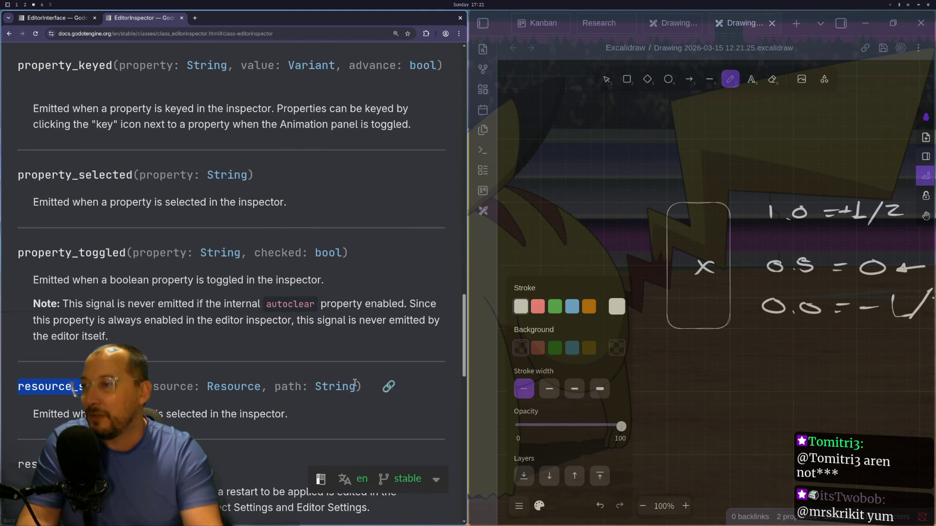
drag(183, 394, 363, 387)
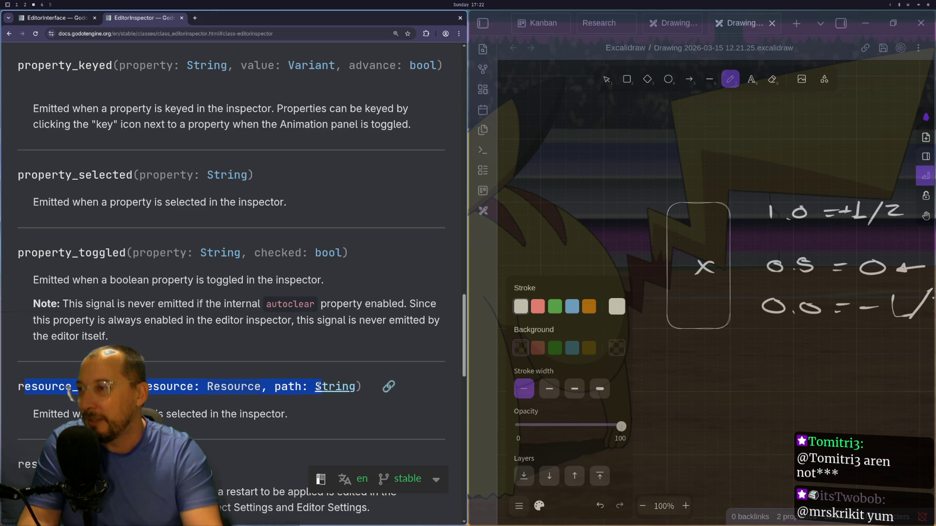
shift+click(18, 65)
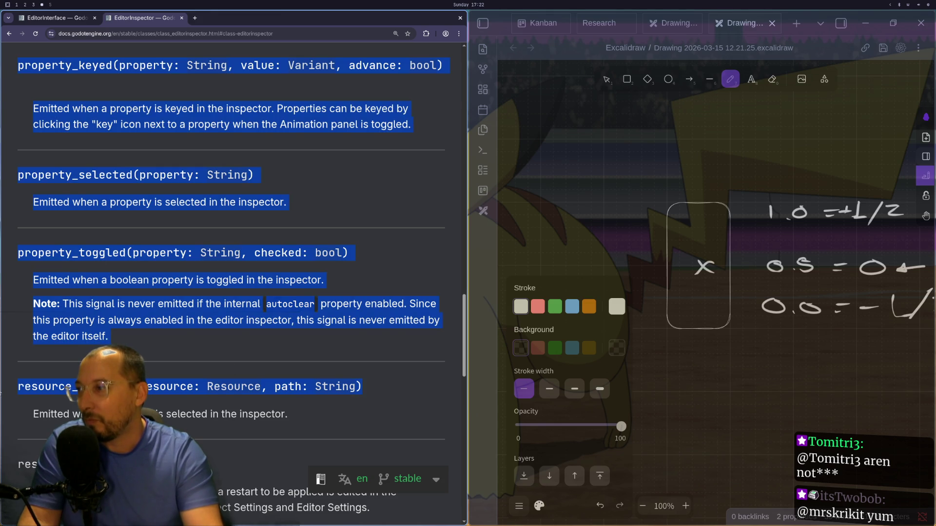
shift+click(18, 389)
key(super+1)
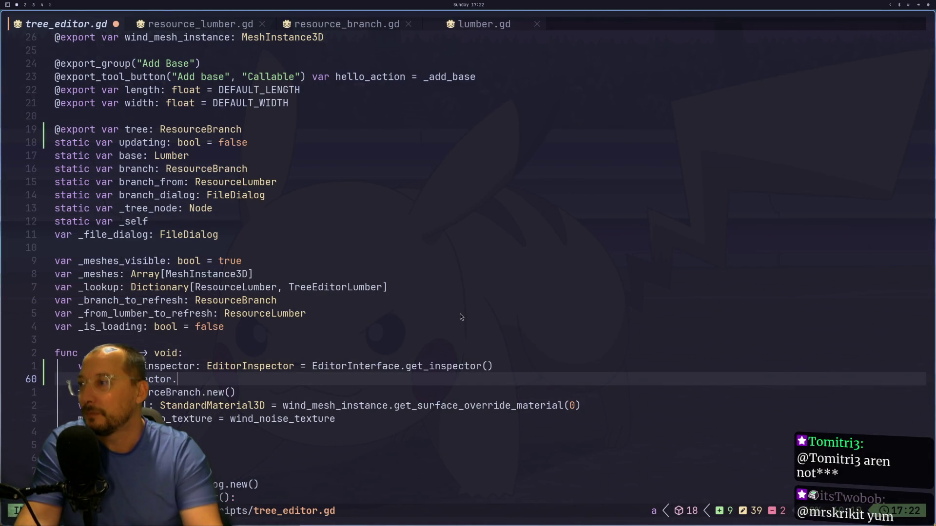
- Paste the resource_selected signature after 'inspector.' and insert '.connect' before its parentheses
key(p)
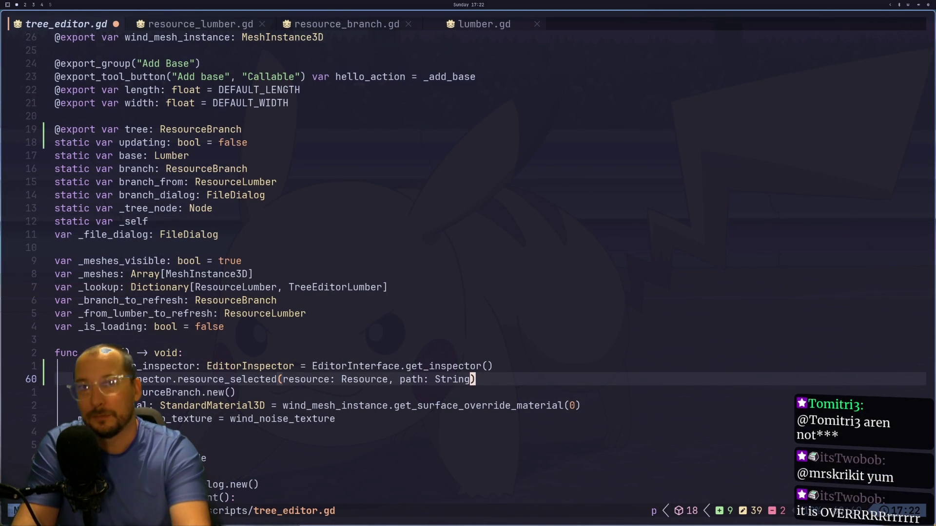
key(h)
key(b)
key(b)
key(b)
key(shift+f)
key(r)
key(semicolon)
key(h)
key(h)
key(h)
text(.ci)
text(.connec)
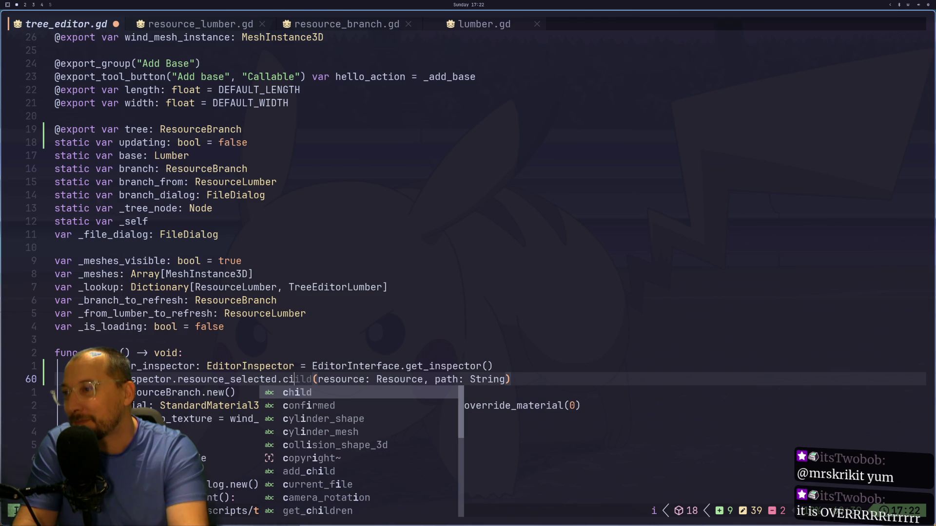
key(Escape)
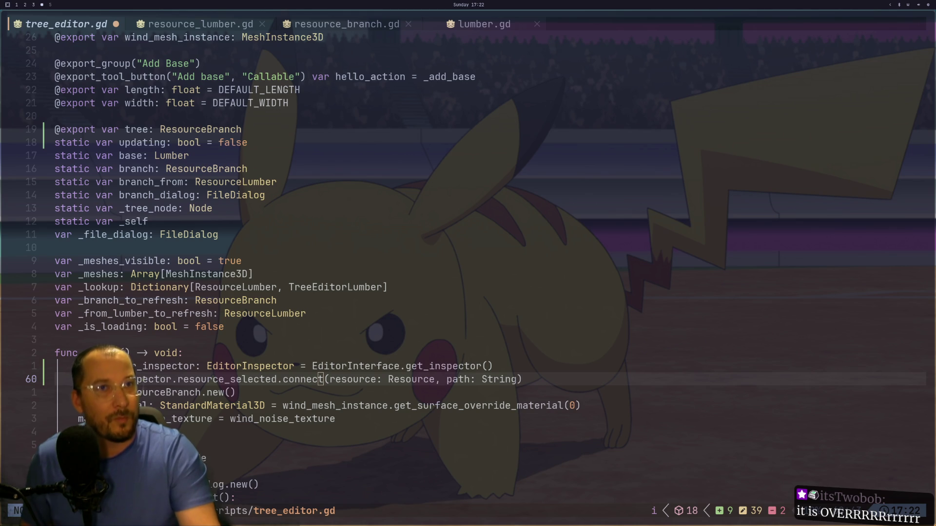
- Replace the pasted parameter list with _resource_selected as the connected handler
key(super+1)
key(l)
key(l)
key(v)
key(l)
key(l)
key(l)
key(l)
key(l)
key(l)
text(c )
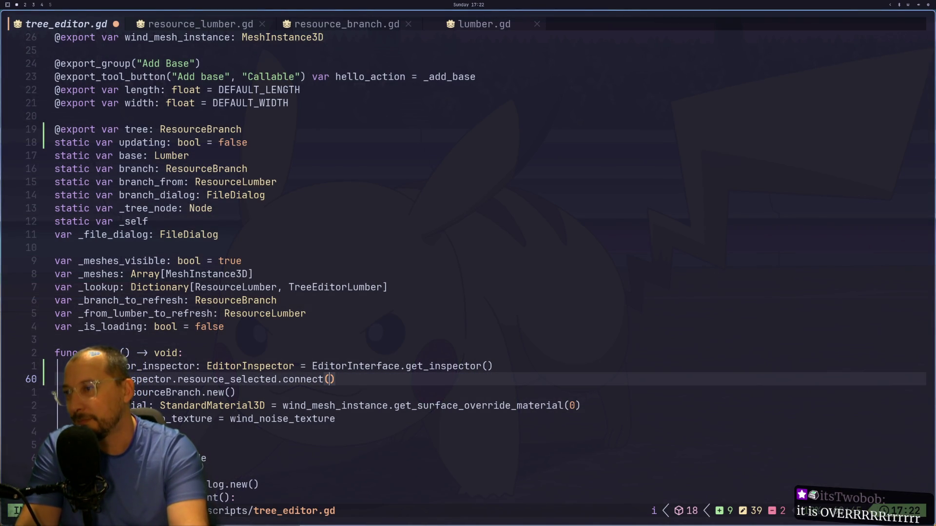
text(_resource_selected)
key(Escape)
key(ctrl+o)
- Add %s placeholders to print_debug and strip the type annotations from the resource and path arguments
text(i")
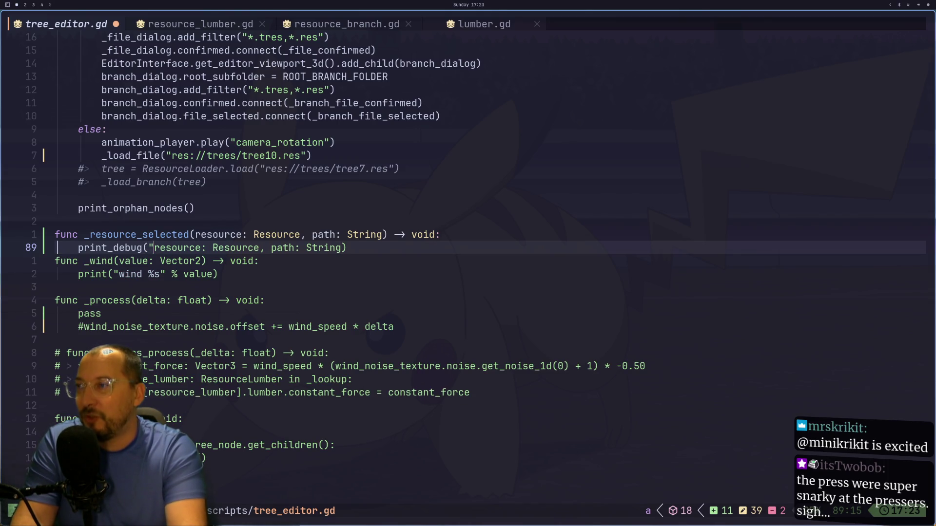
text(" 5)
key(BackSpace)
key(BackSpace)
text(%s)
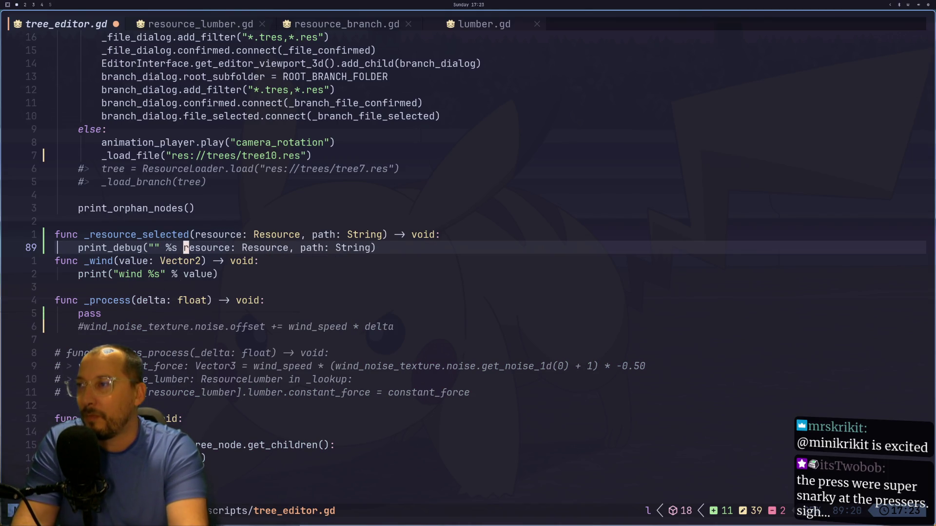
key(Right)
key(Right)
key(Right)
key(Right)
key(Delete)
key(Delete)
key(Delete)
key(Right)
key(Right)
key(Right)
key(l)
key(l)
key(d)
key(w)
key(d)
key(w)
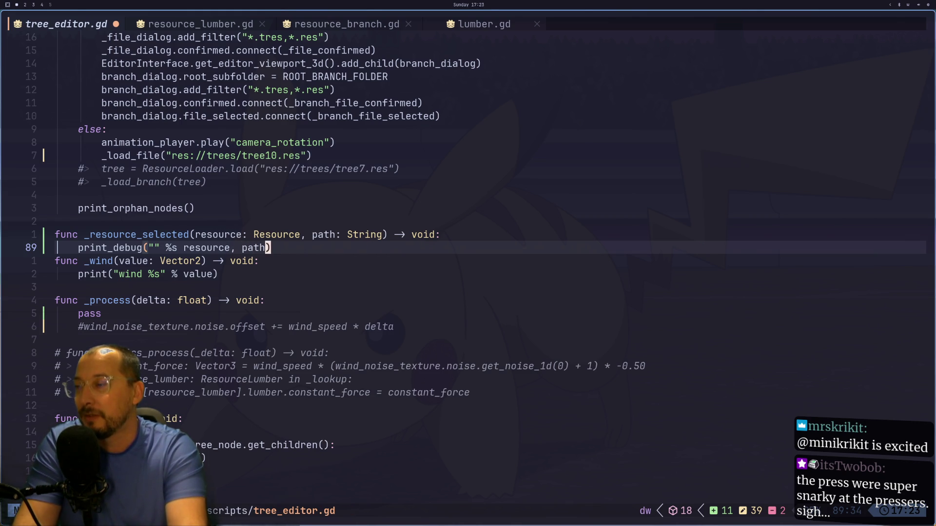
key(b)
key(b)
key(b)
text(l)
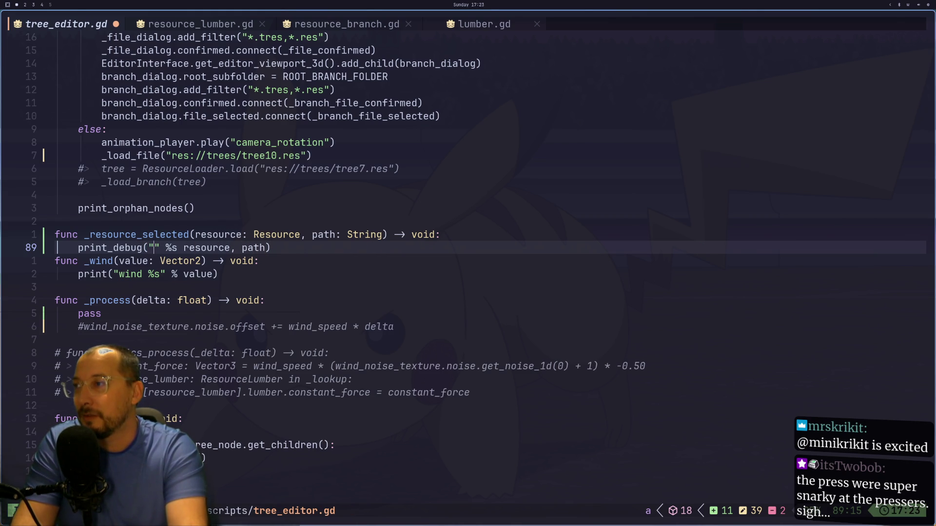
text(%s,)
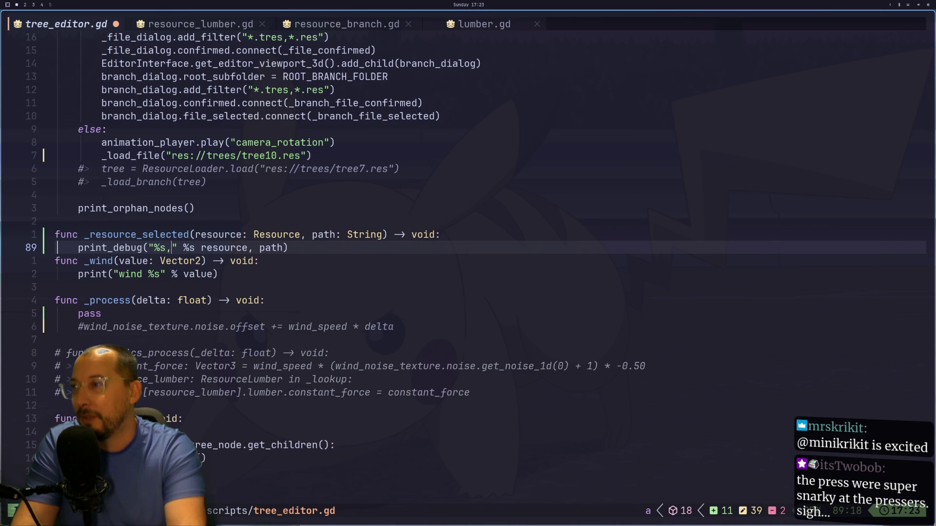
key(BackSpace)
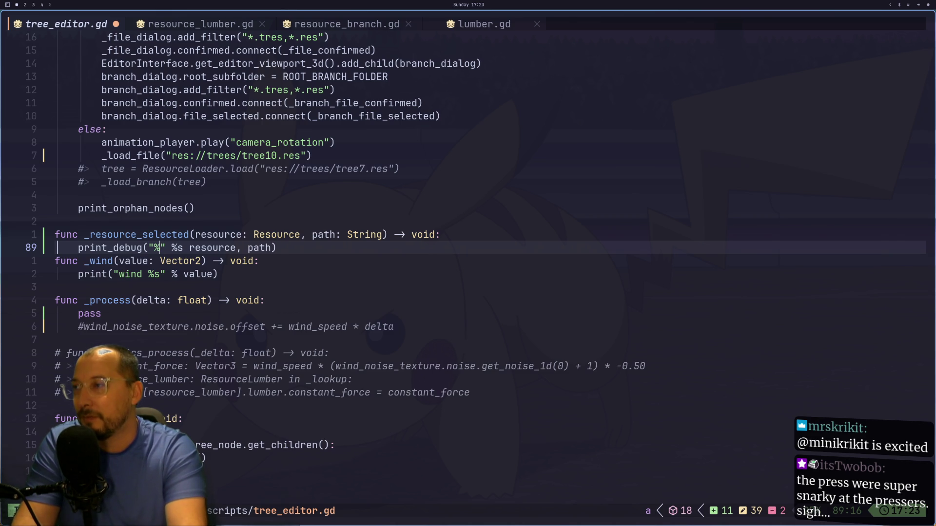
text(s)
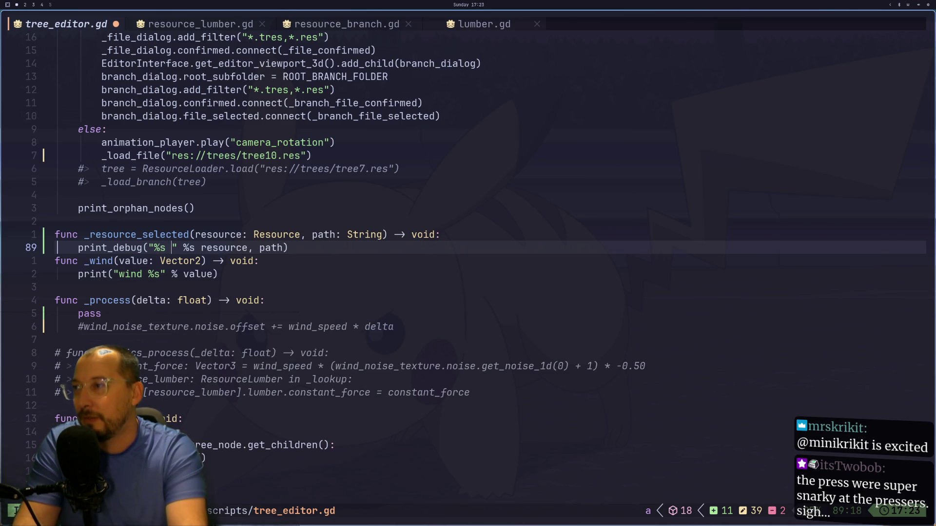
key(Escape)
- Prefix the format string with 'res ' to read 'res %s path %s' and save tree_editor.gd
key(h)
key(h)
text(ires)
key(Escape)
text(elapath %s)
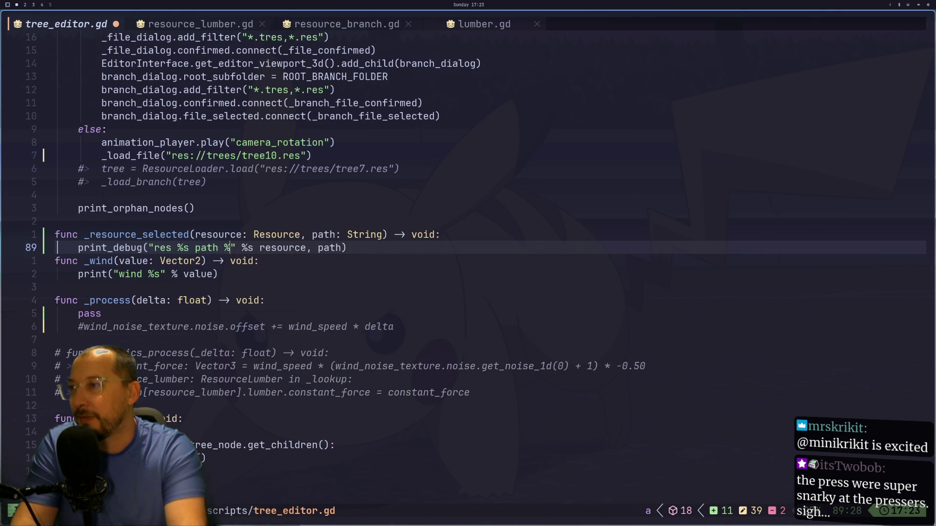
key(Escape)
text(:w)
key(Return)
key(Escape)
key(o)
key(Escape)
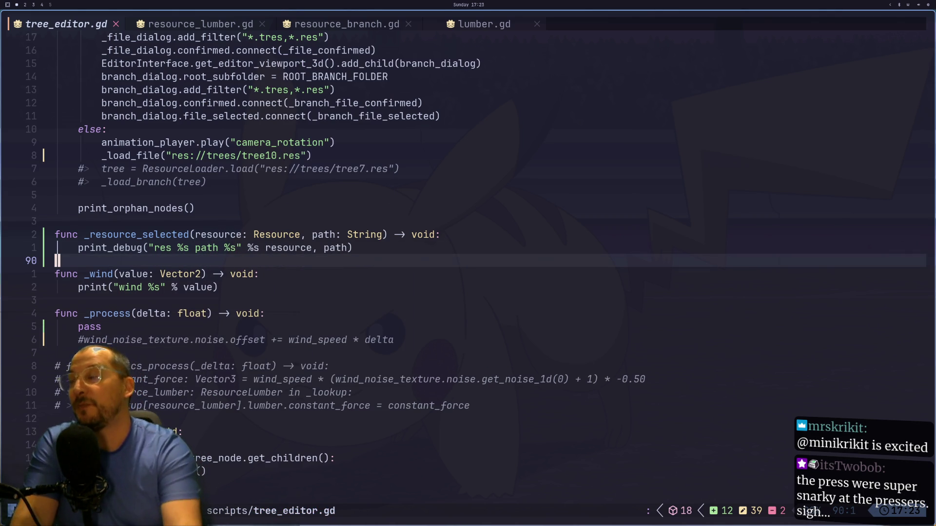
key(k)
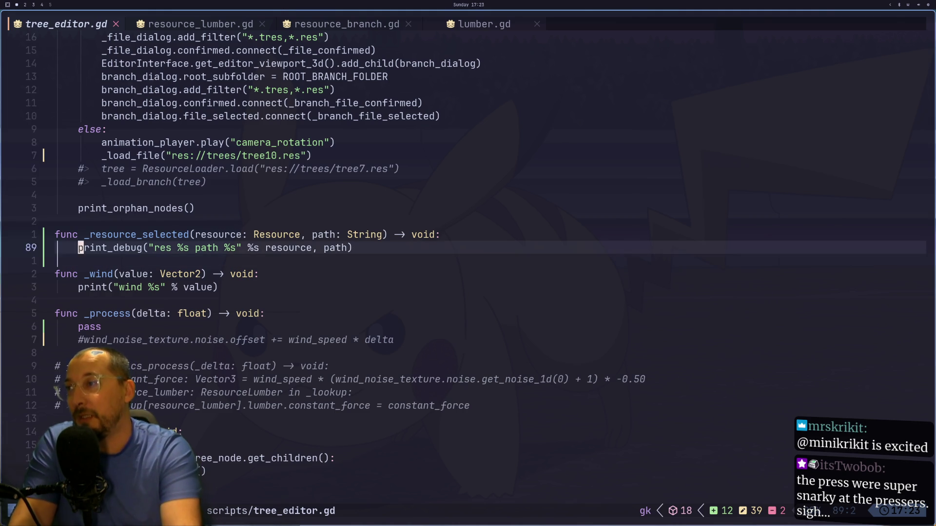
key(j)
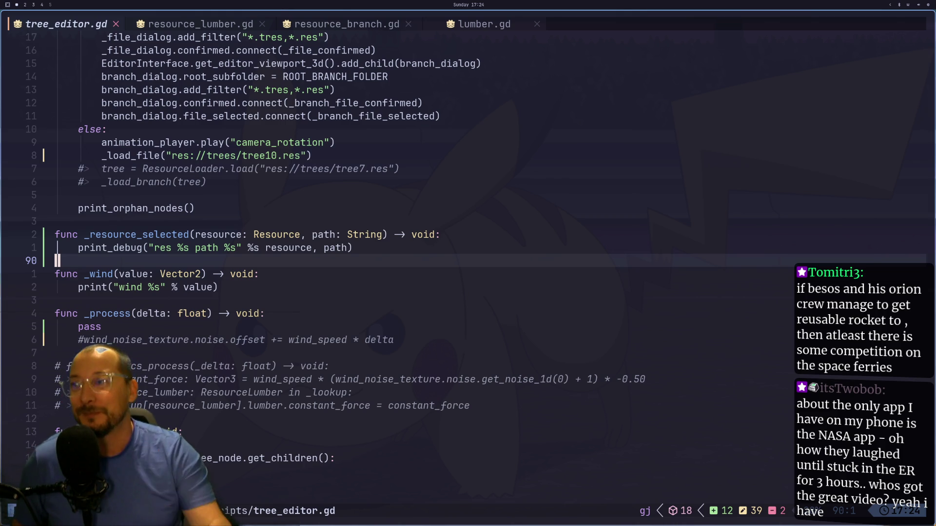
- Review lines 86–89 around the _resource_selected handler, then return to the Godot editor
click(421, 209)
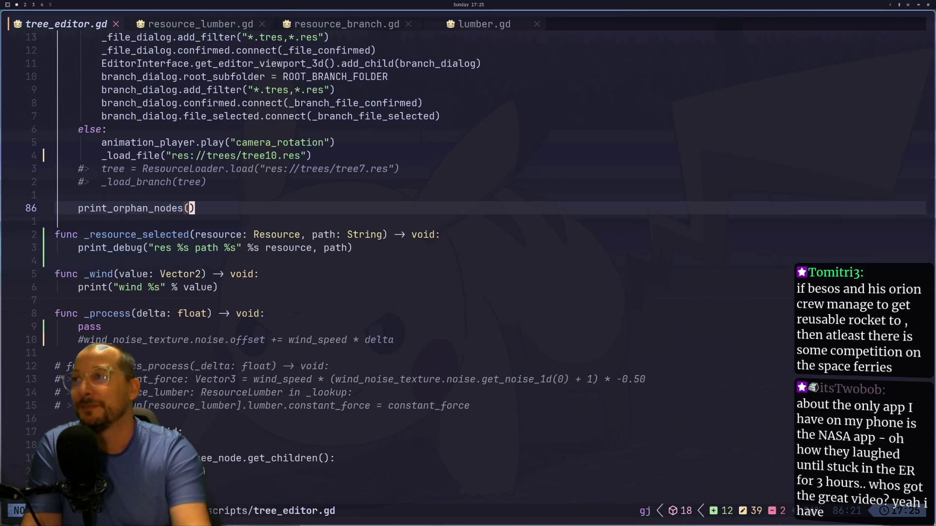
key(j)
key(j)
key(j)
key(k)
key(j)
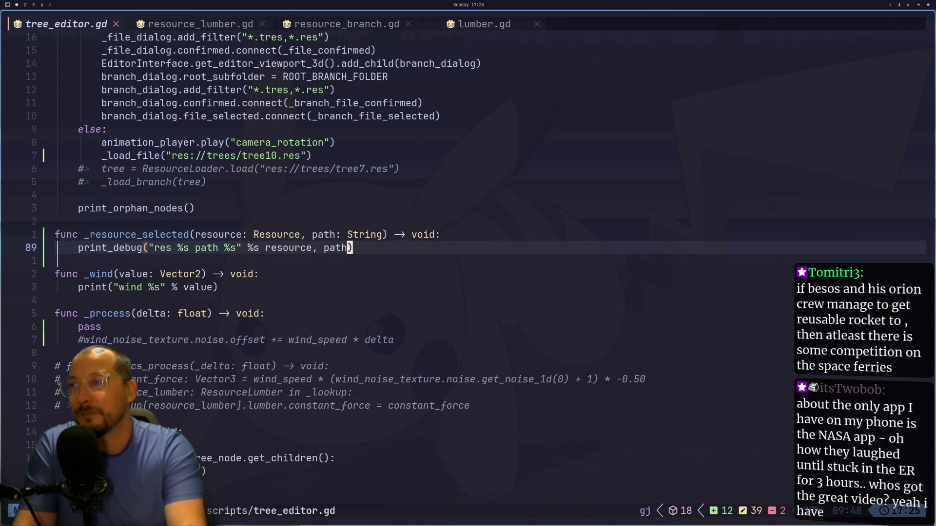
key(j)
key(k)
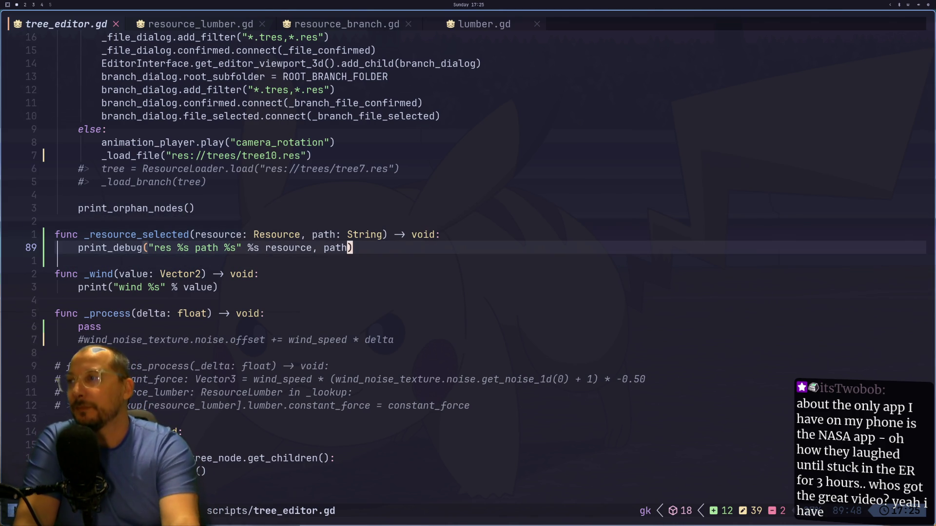
key(j)
key(j)
key(j)
key(k)
key(k)
key(k)
key(k)
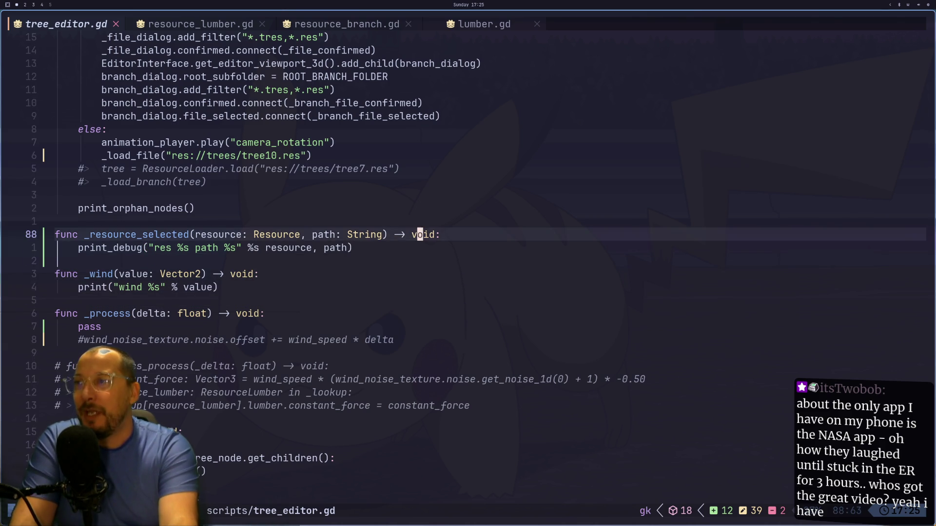
key(super+2)
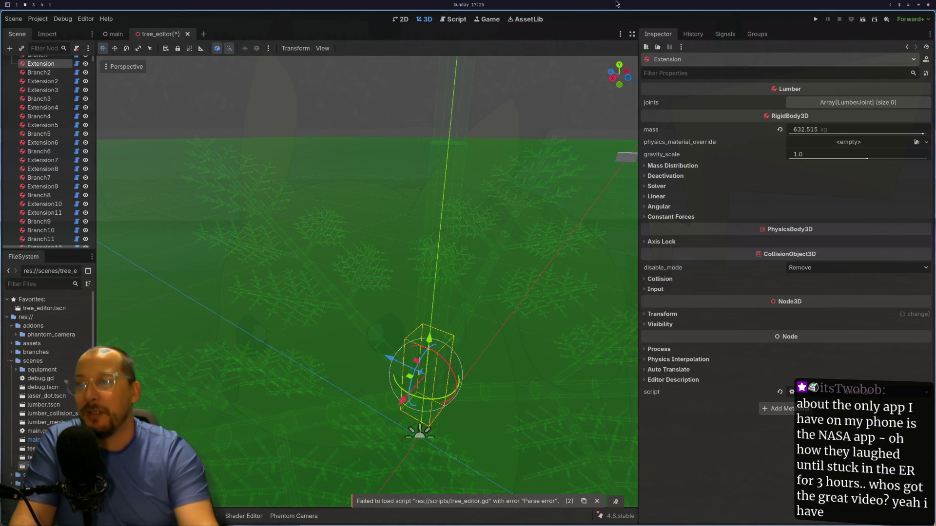
- Orbit to look down on the tree, then close the tree_editor scene, discarding its changes
mouse_move(463, 262)
mouse_down()
mouse_move(388, 284)
mouse_move(425, 225)
mouse_move(469, 242)
mouse_move(428, 277)
mouse_move(450, 274)
mouse_move(464, 250)
mouse_move(447, 247)
mouse_move(465, 269)
mouse_move(455, 329)
mouse_move(462, 314)
mouse_up()
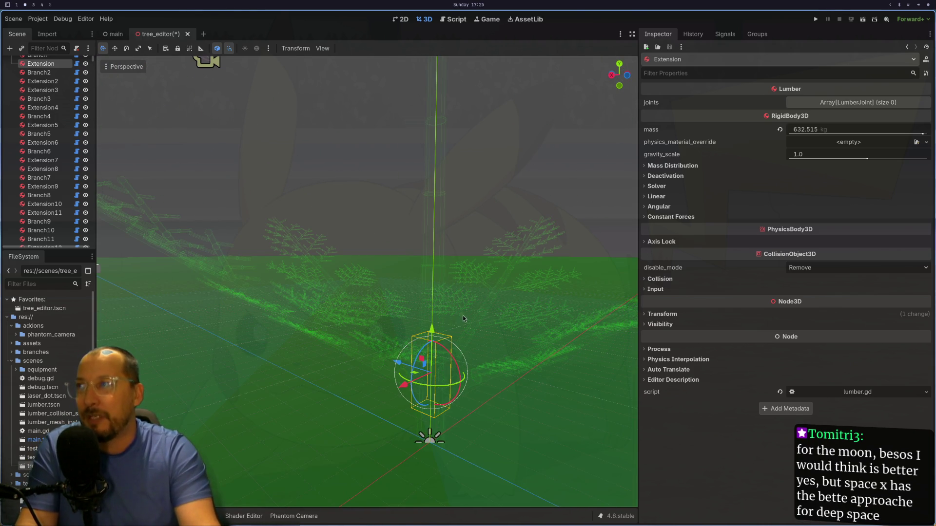
click(188, 34)
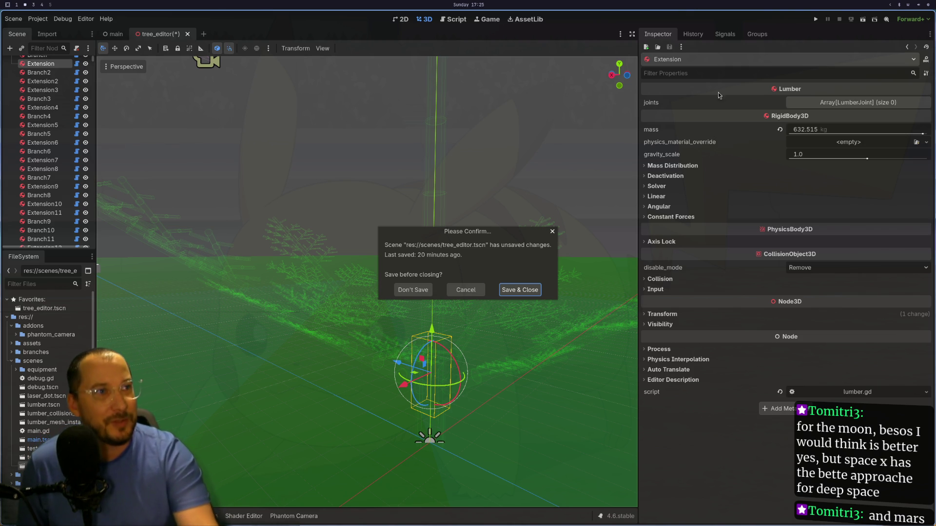
click(402, 291)
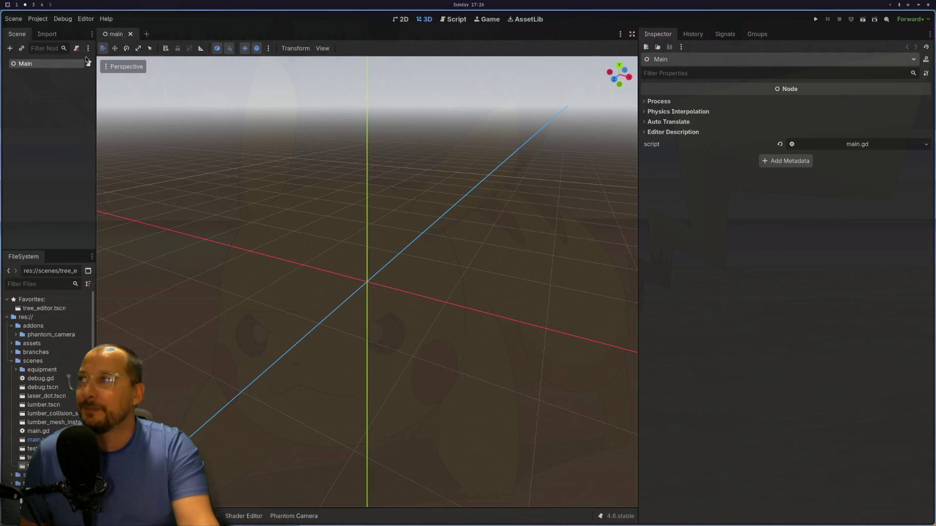
- Return to tree_editor.gd in Neovim
key(super+1)
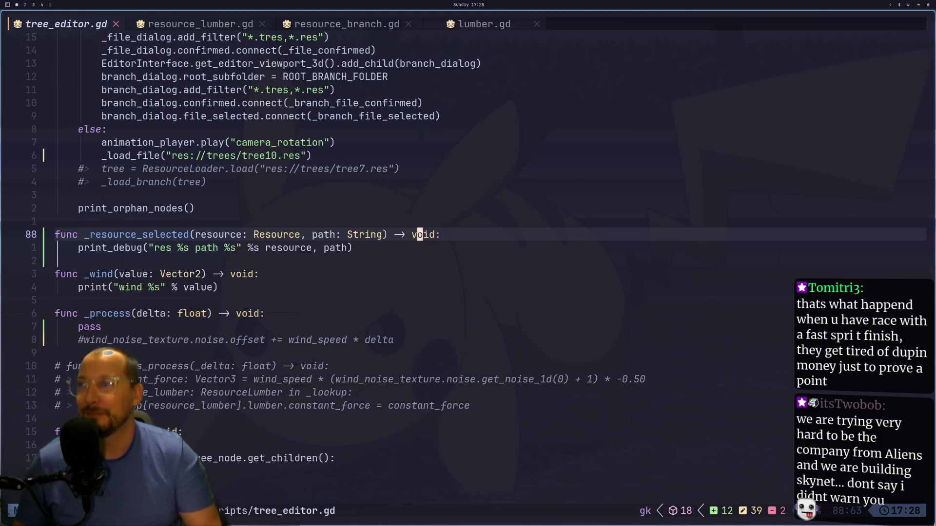
- Close the main scene, reopen tree_editor.tscn from the FileSystem dock, and go back to Neovim
key(alt+Tab)
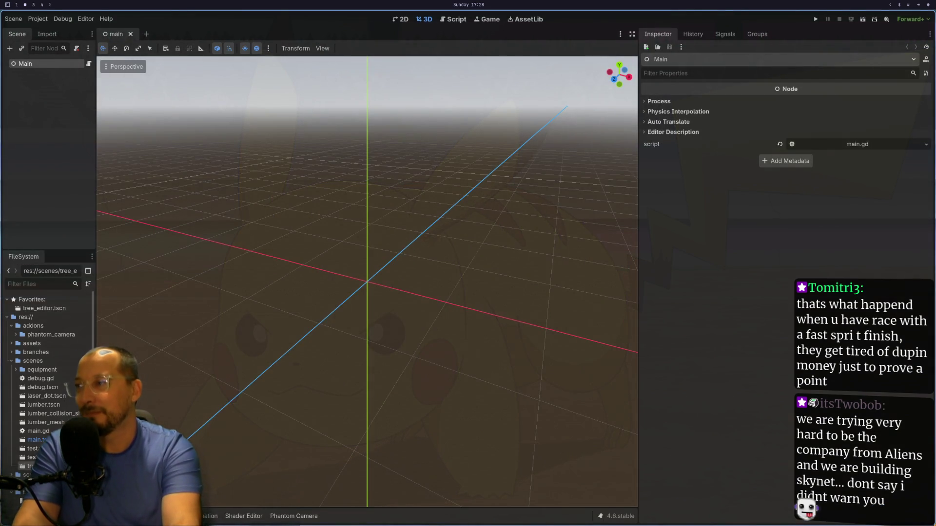
key(alt+Tab)
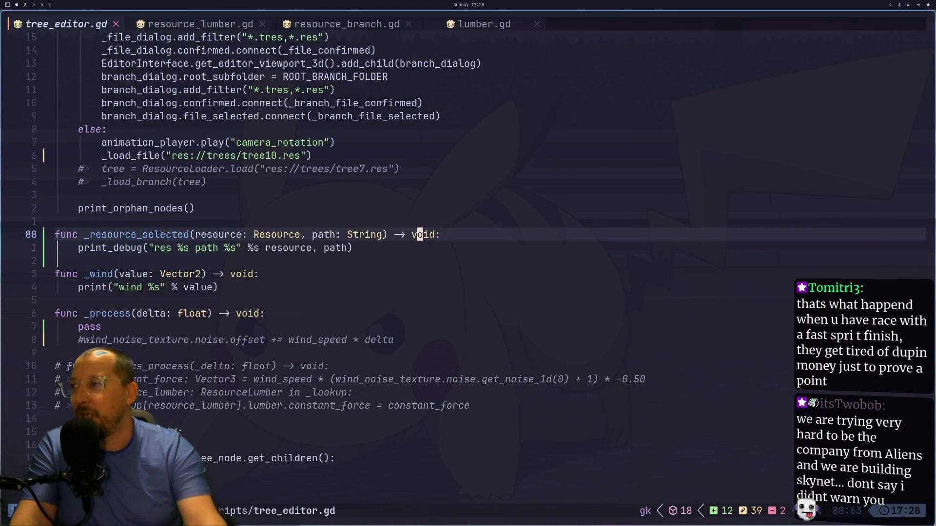
key(alt+Tab)
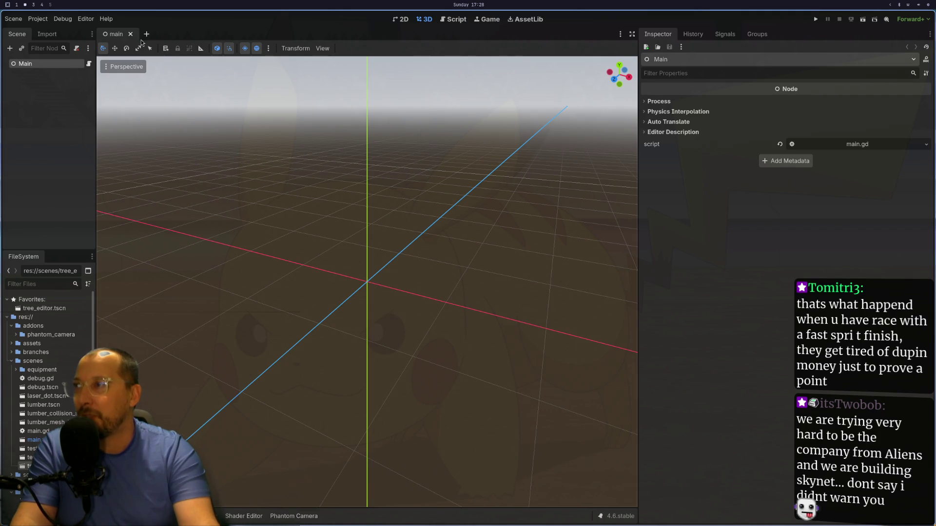
click(130, 34)
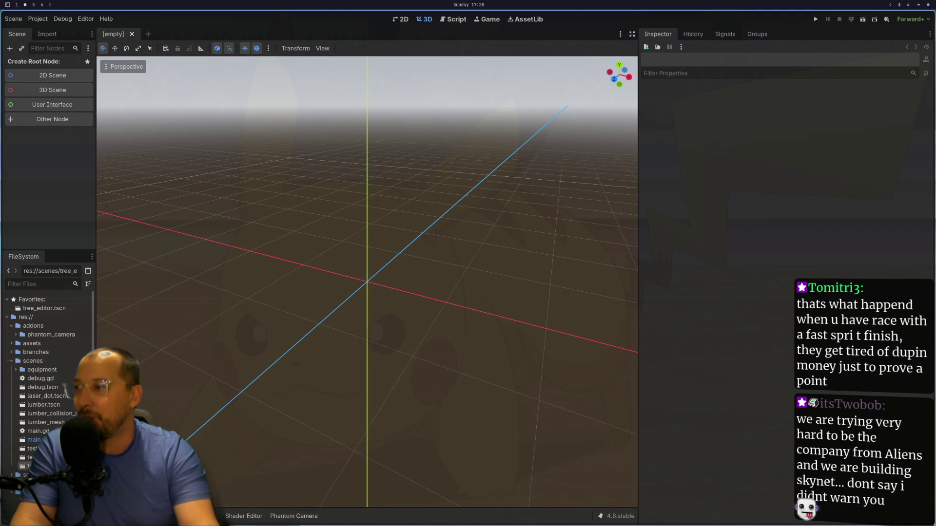
double_click(44, 308)
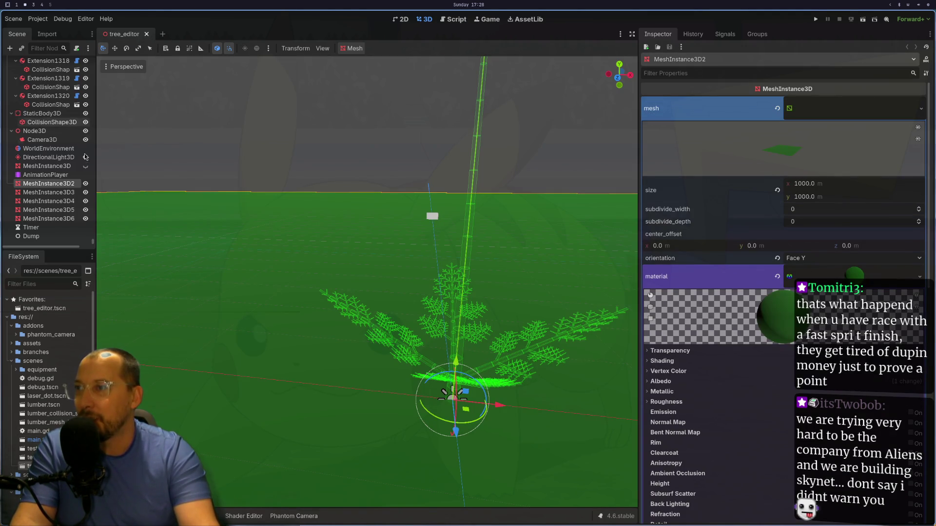
scroll(76, 64, up, 5)
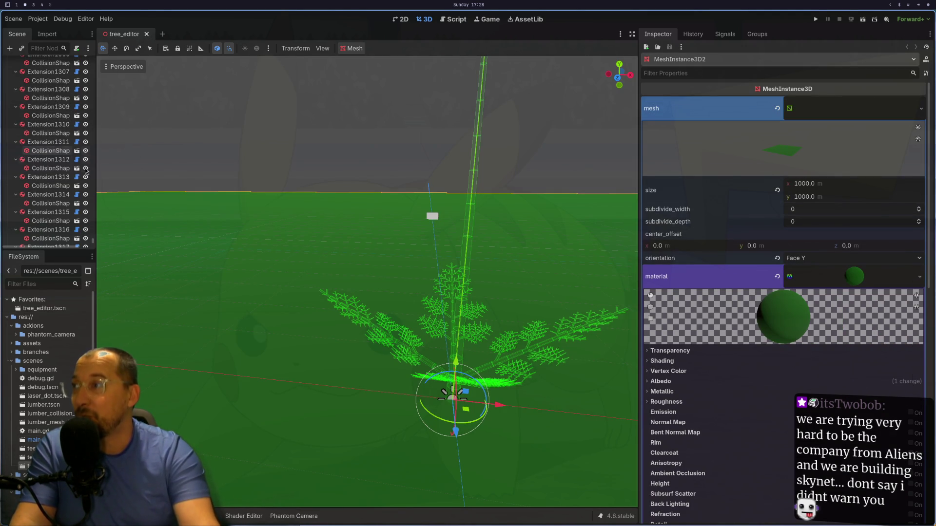
key(super+1)
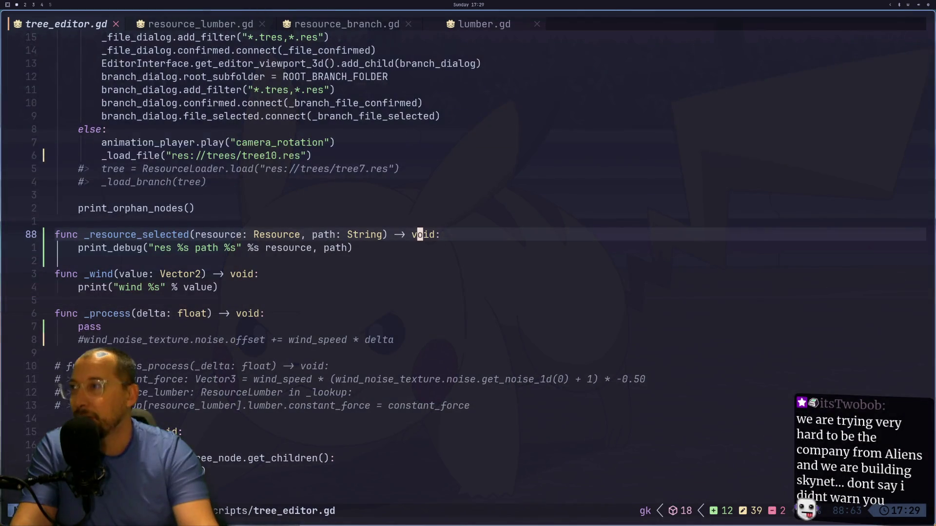
- Check the Output log for the tree_editor.gd parse error
key(super+2)
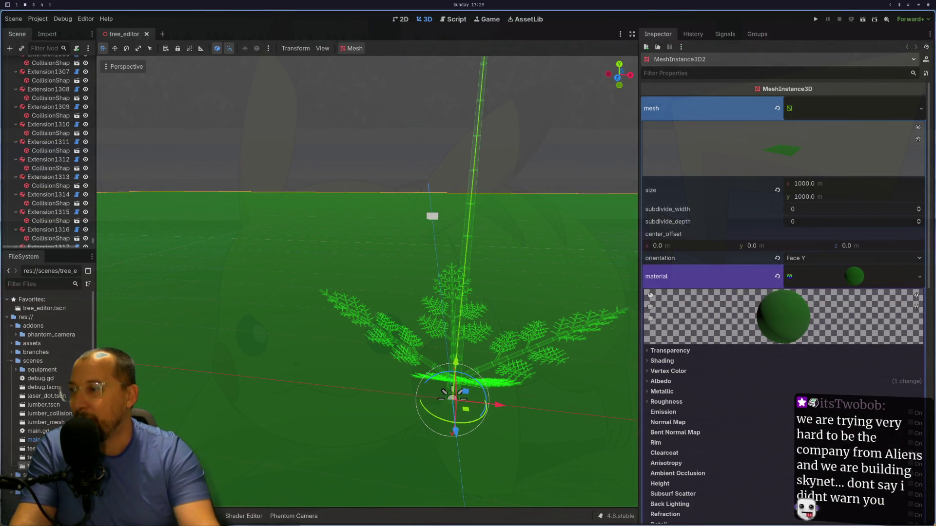
click(112, 516)
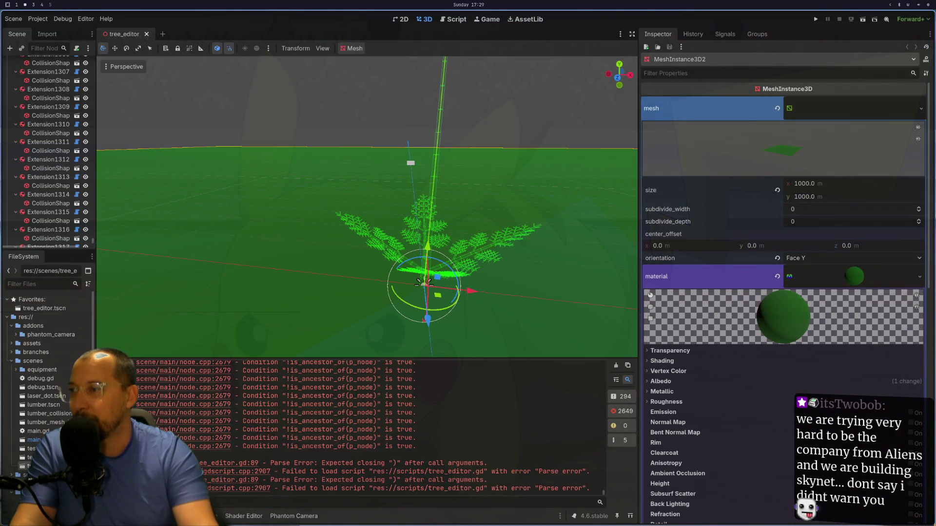
click(251, 464)
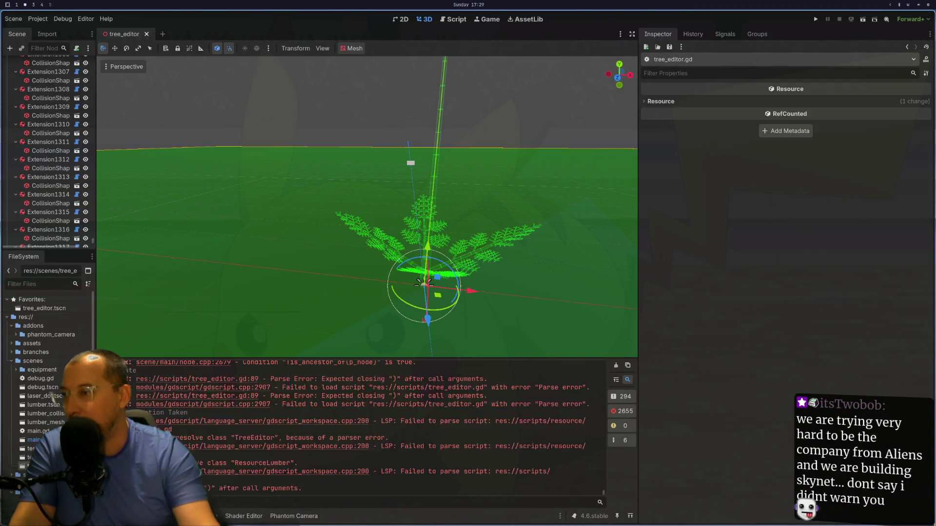
- Wrap resource and path in square brackets on line 89 and save tree_editor.gd
key(super+1)
key(8)
key(9)
key(G)
key(l)
key(l)
key(l)
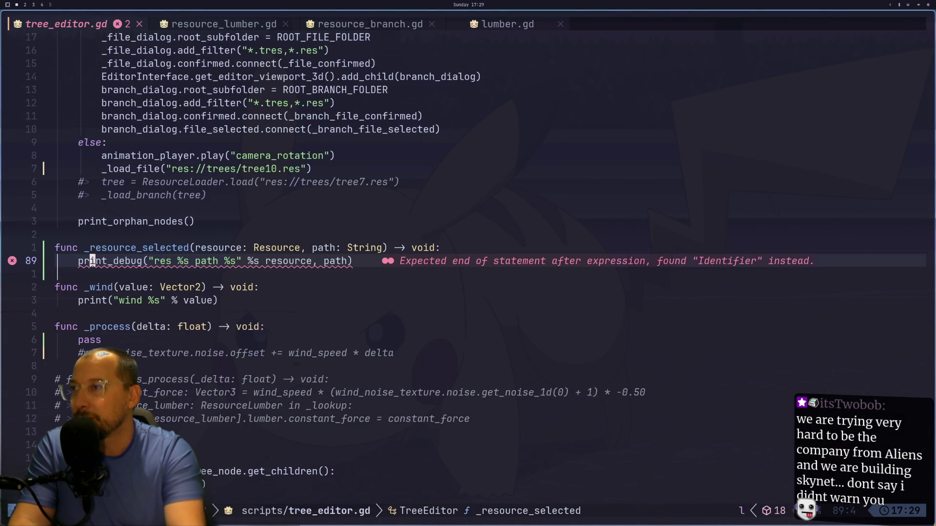
key(l)
key(l)
key(l)
text(i[)
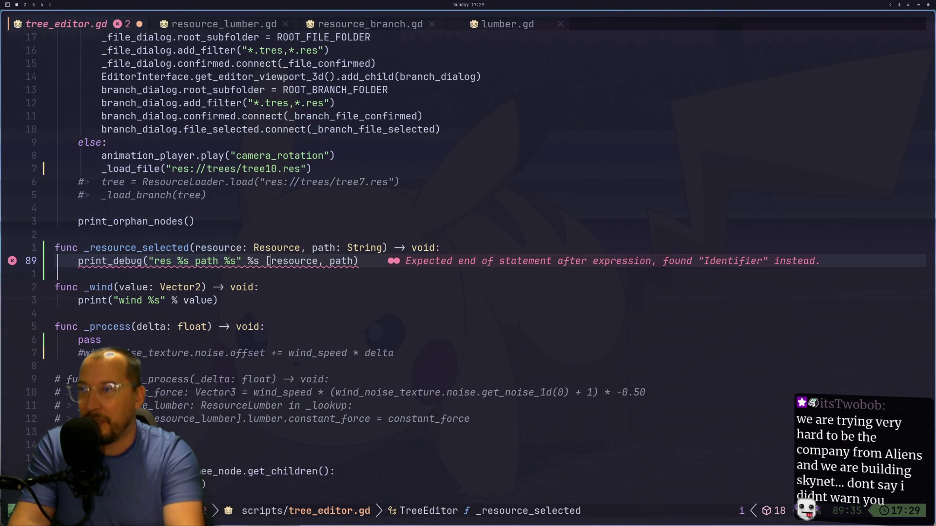
key(l)
key(l)
key(l)
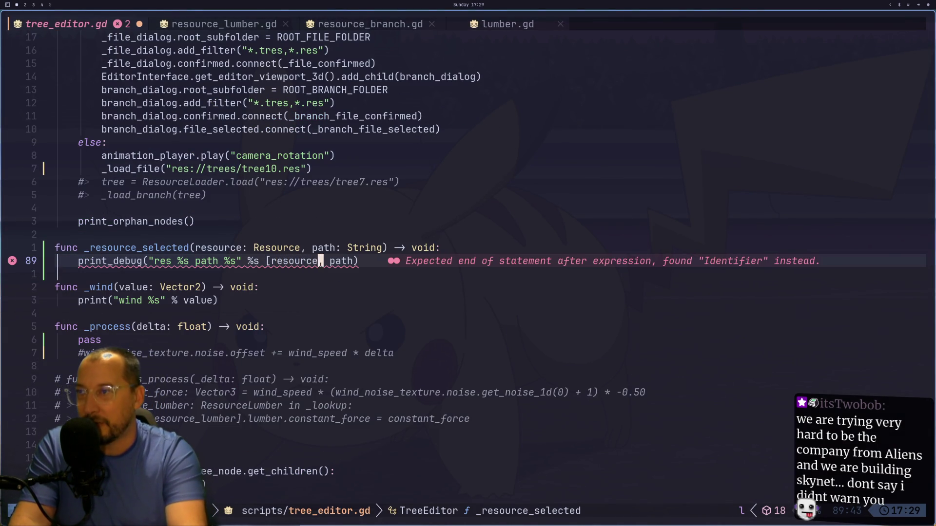
key(l)
key(l)
text(ath])
key(Escape)
text(:w)
key(Return)
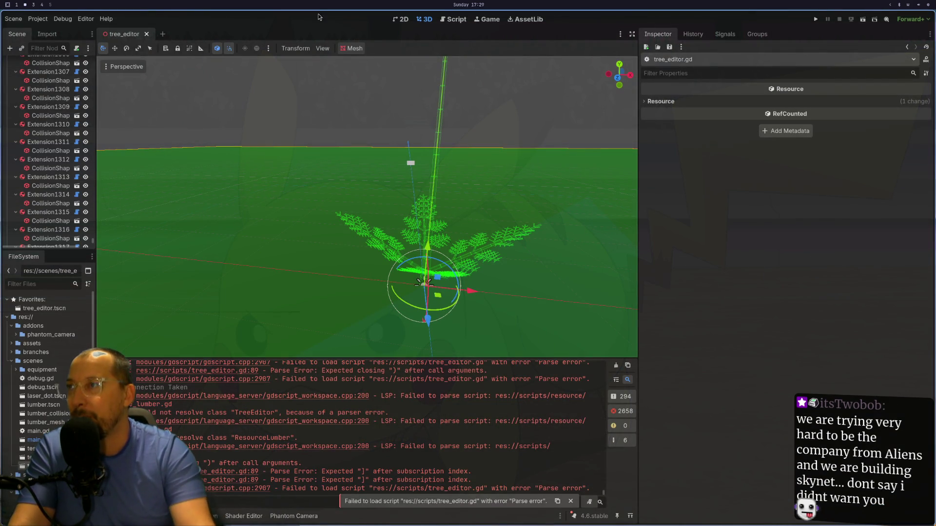
- Reload the tree_editor scene, review the lines below print_debug, and return to Godot
click(146, 35)
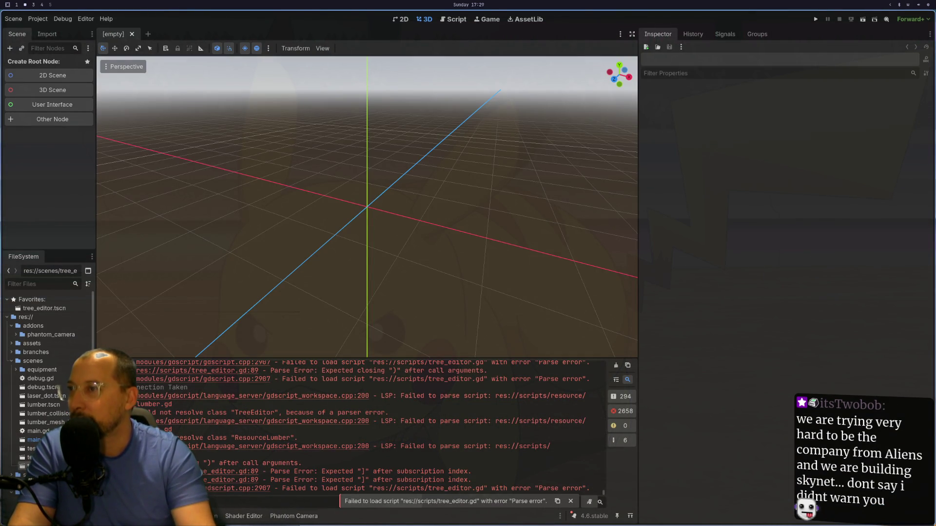
key(ctrl+shift+t)
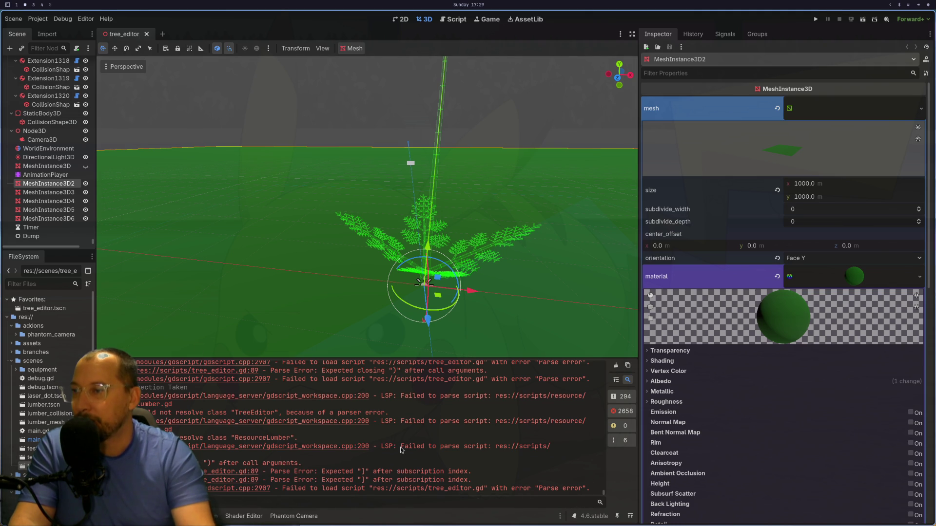
key(super+1)
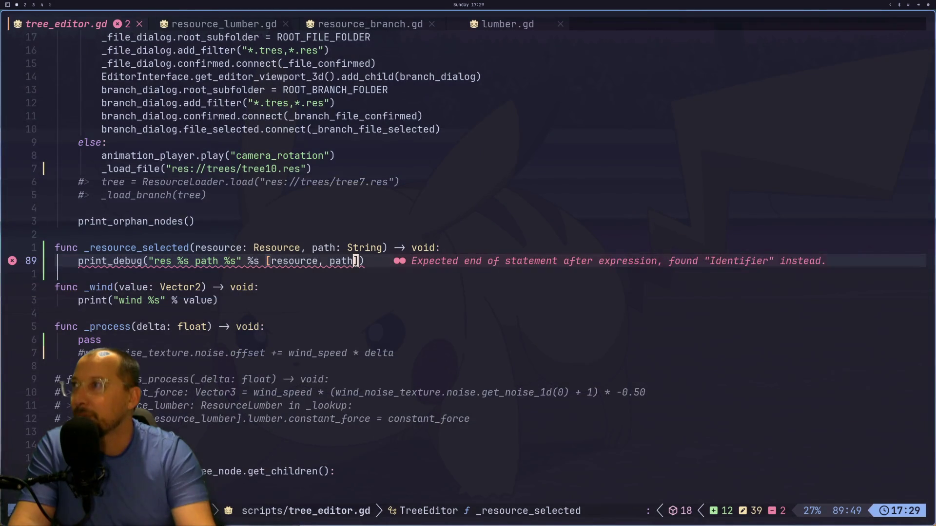
click(440, 285)
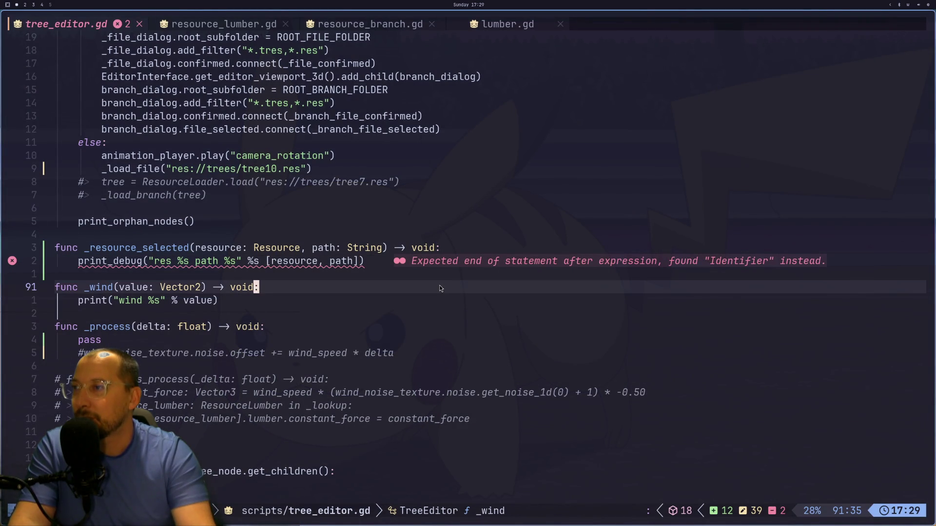
click(441, 275)
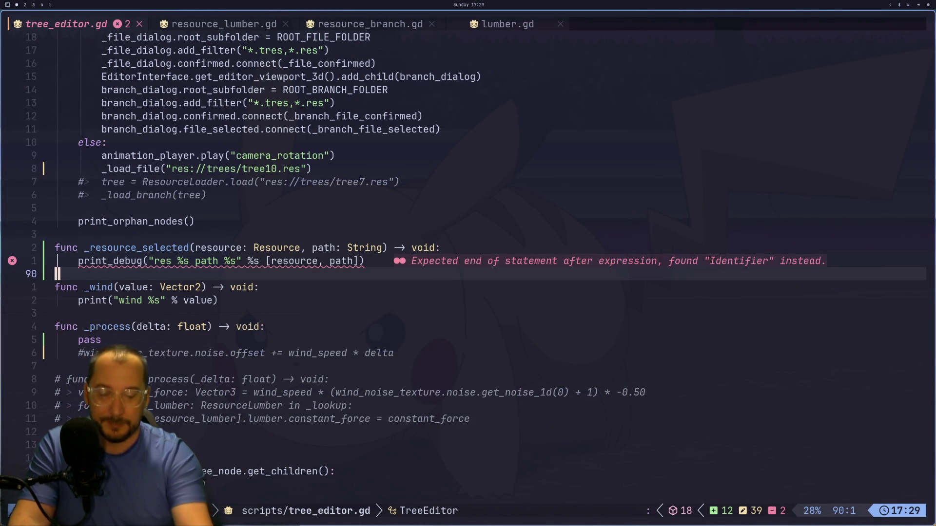
key(super+4)
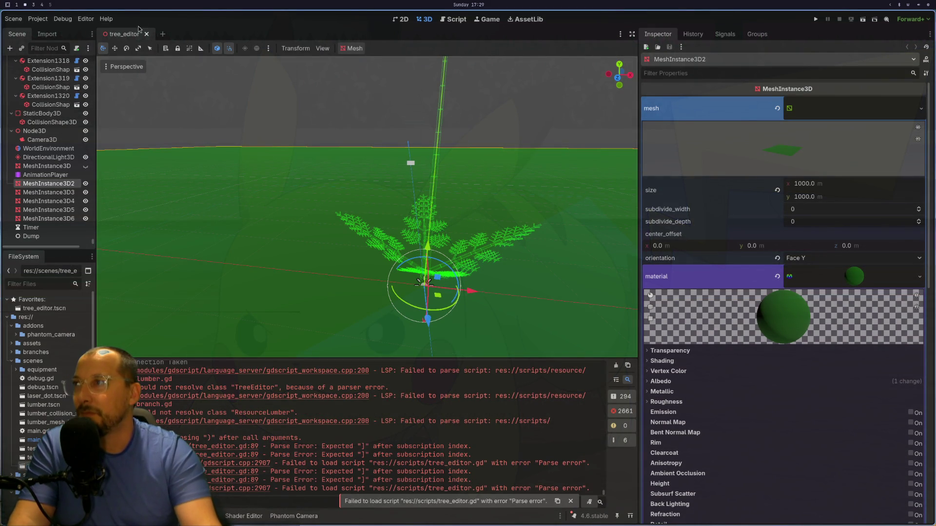
- Reopen the tree_editor scene and select the Extension1318 and TreeEditor nodes
click(146, 34)
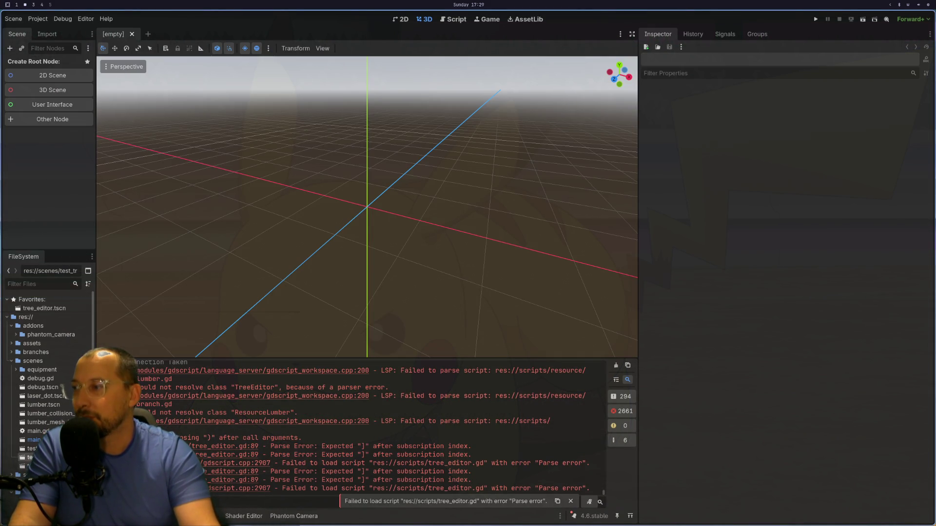
key(ctrl+shift+t)
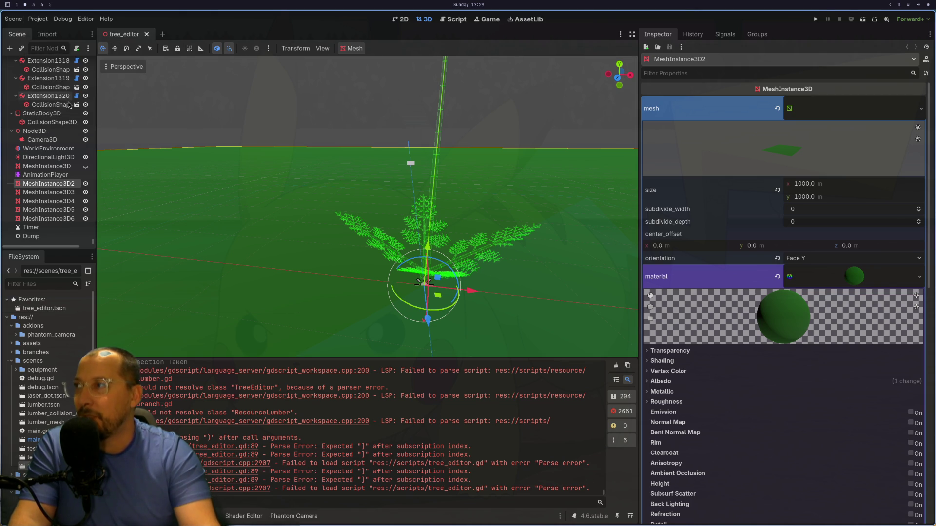
scroll(63, 100, up, 2)
click(47, 86)
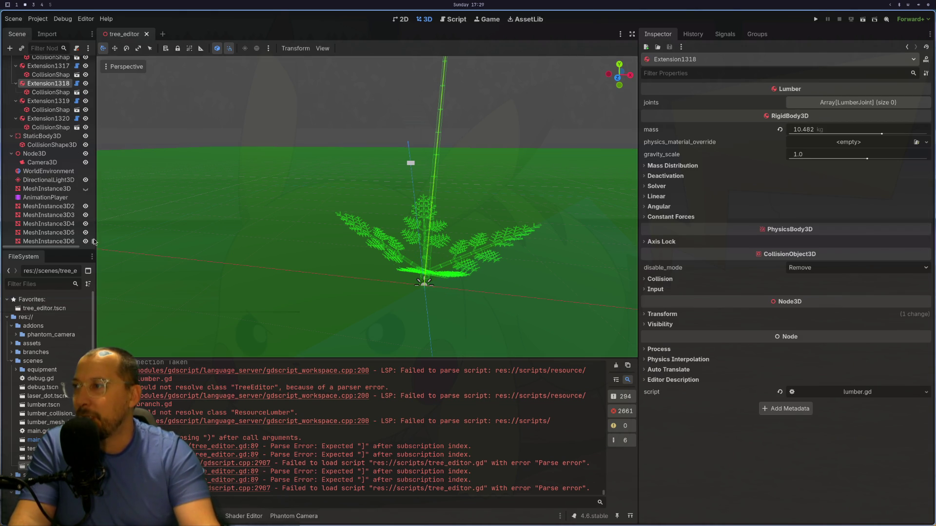
drag(93, 244, 95, 54)
click(33, 63)
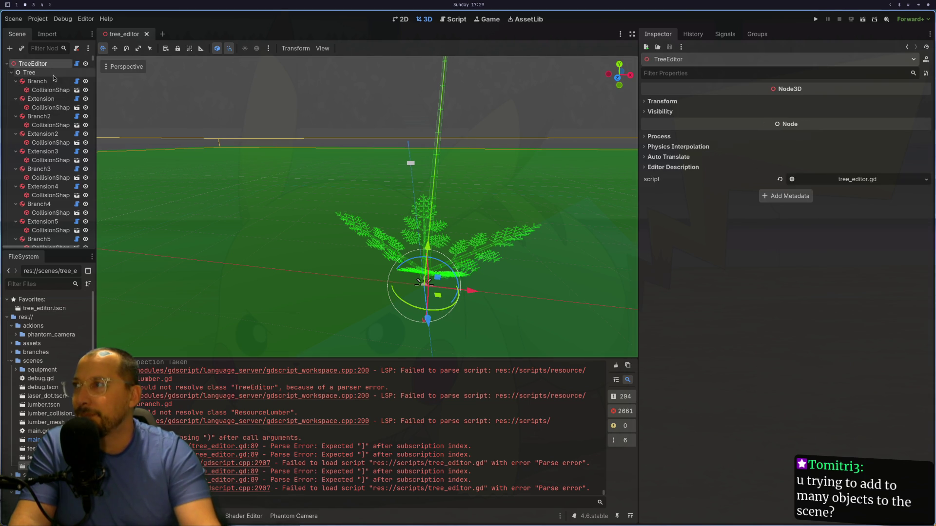
- Clear the Output log and reopen tree_editor so it loads with a fresh log
click(146, 34)
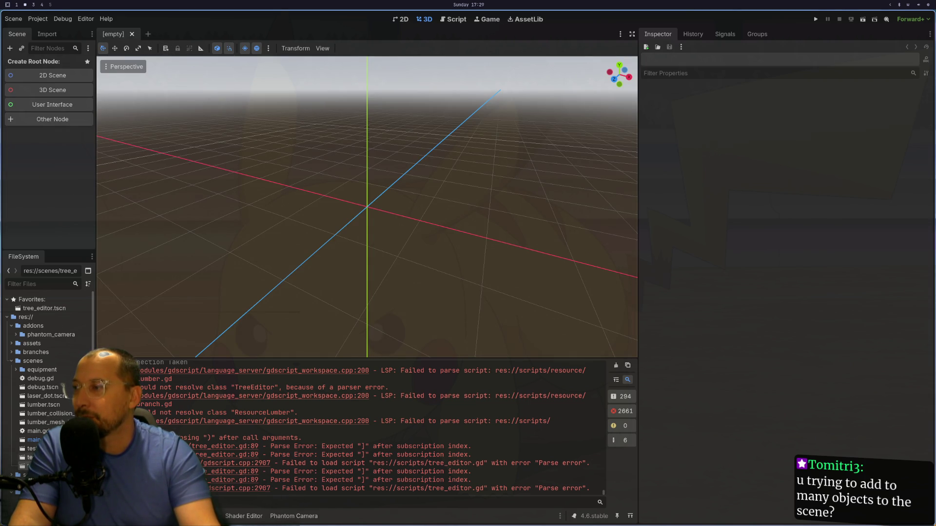
click(615, 366)
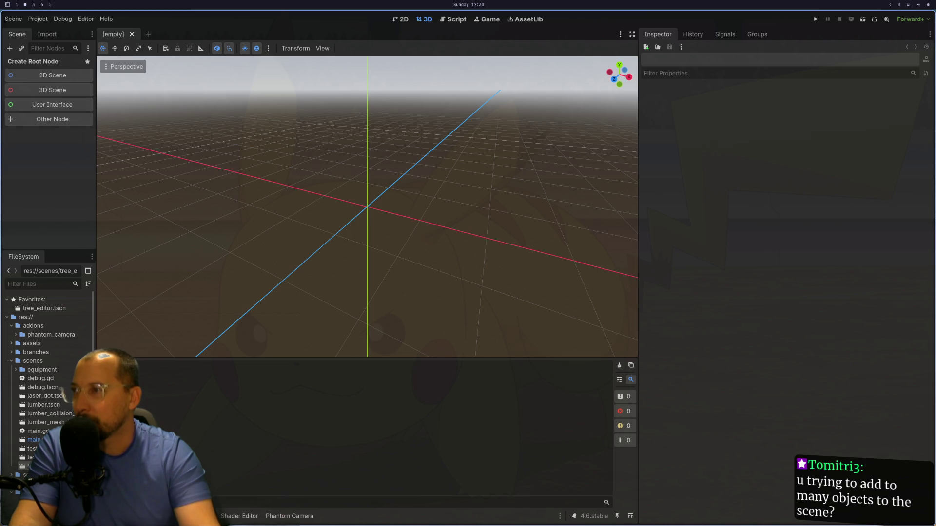
key(ctrl+shift+t)
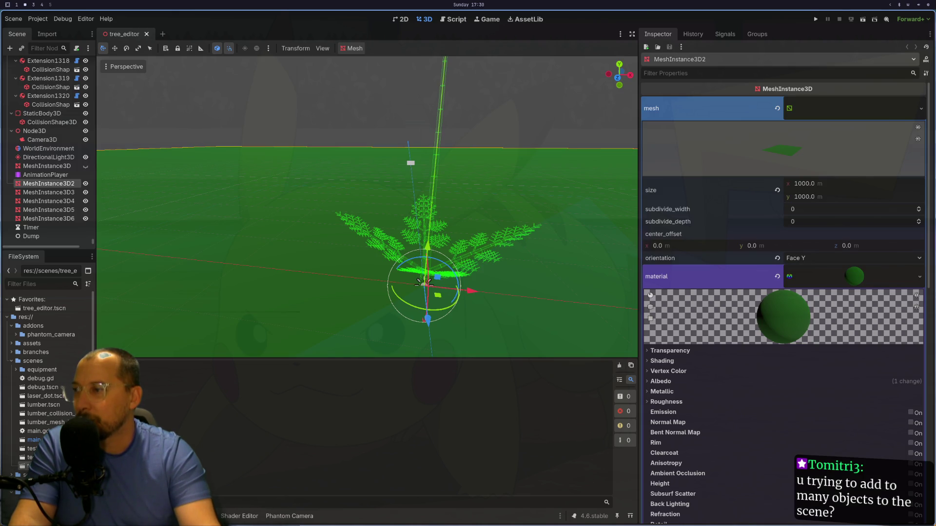
key(super+1)
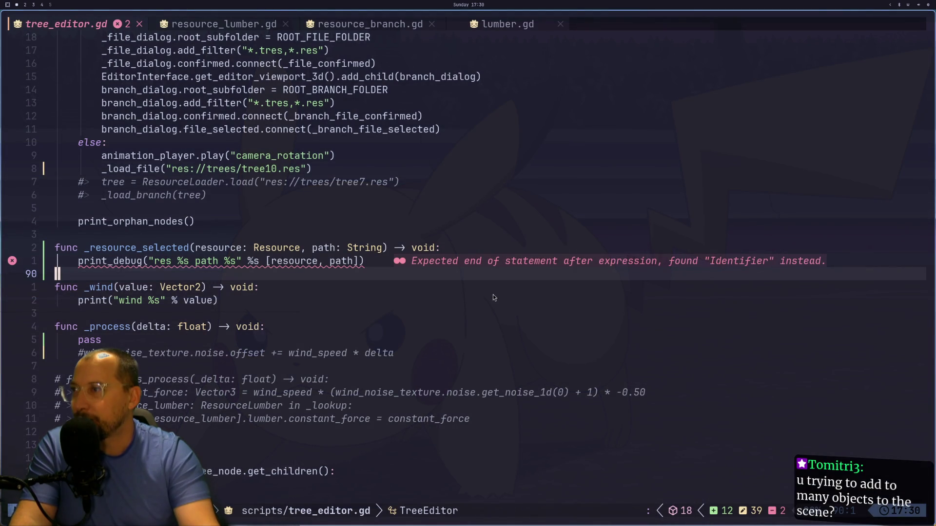
- Quit Neovim with :qa, relaunch ~/gdvim, and restore the tree_editor.gd session
text(:qa)
key(Return)
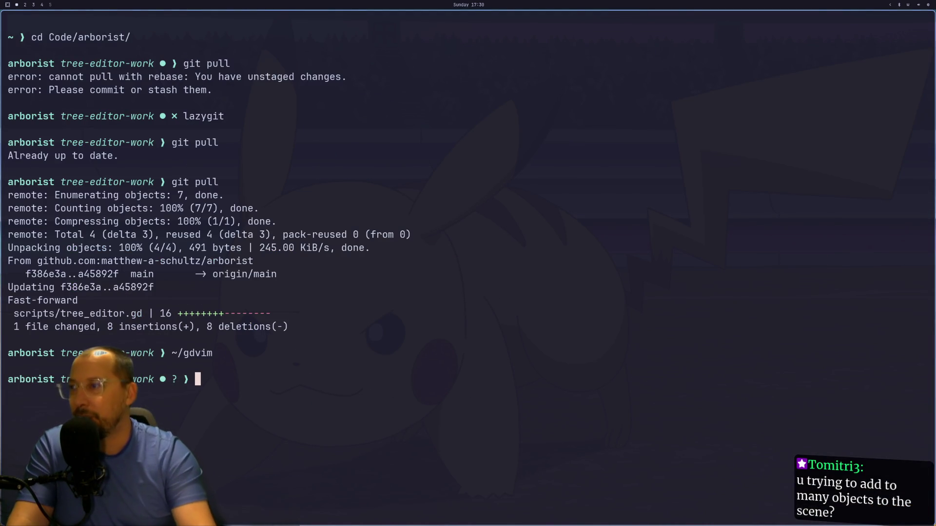
key(Up)
key(Down)
key(Up)
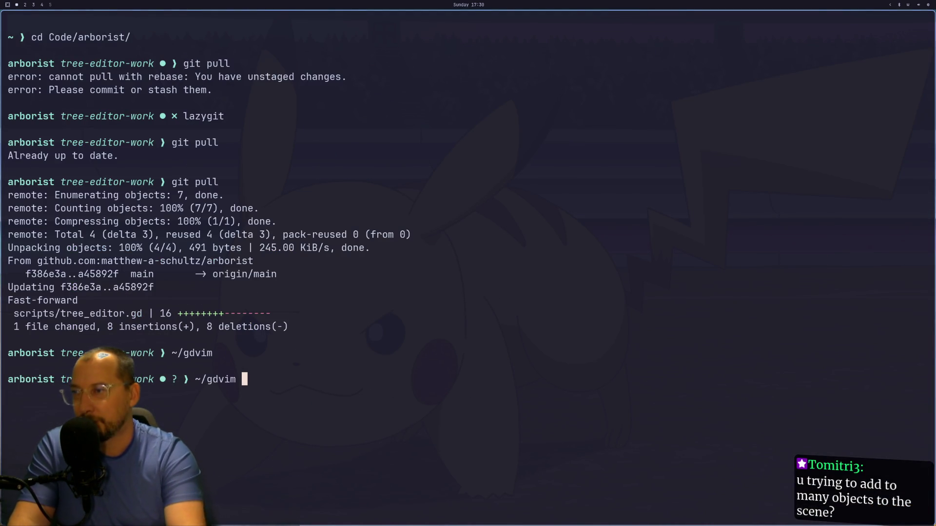
key(Return)
key(space)
key(q)
key(s)
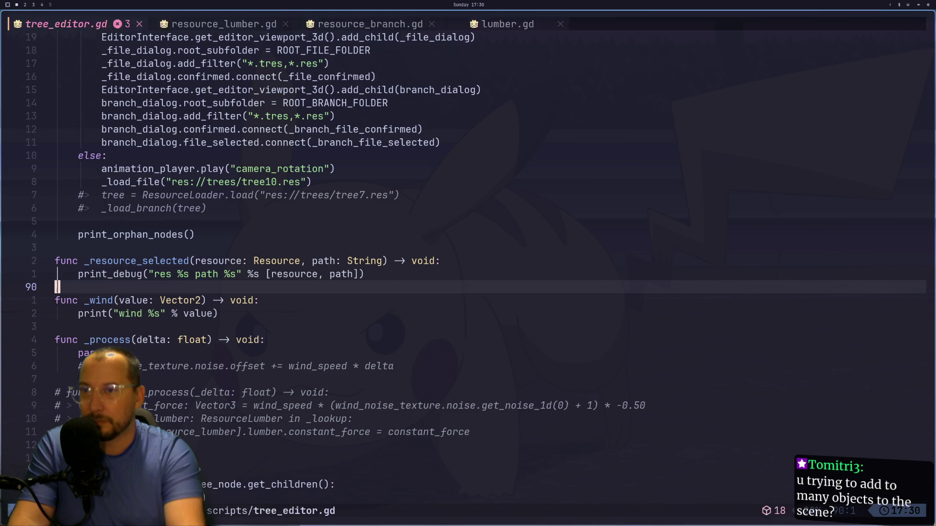
- Re-add the closing parenthesis on the line 89 print_debug call and save
key(k)
key(l)
key(l)
key(l)
key(h)
key(h)
key(h)
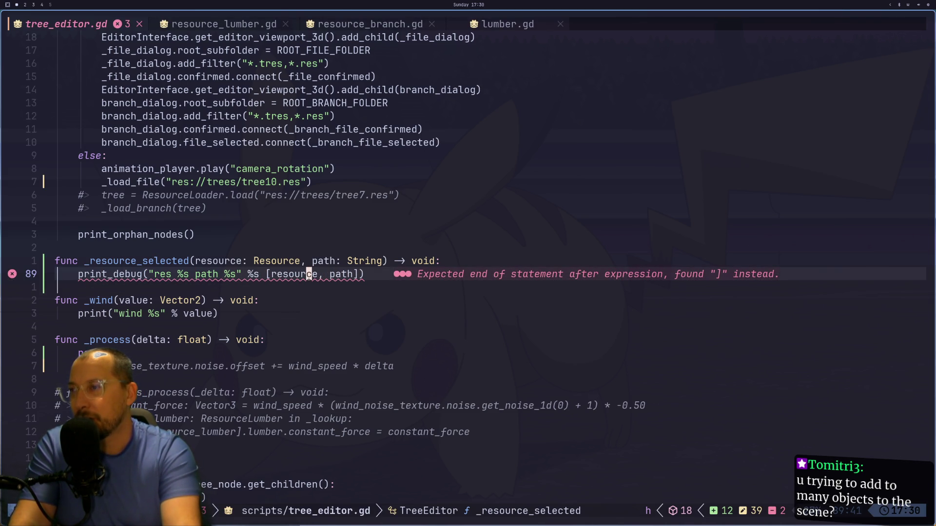
key(h)
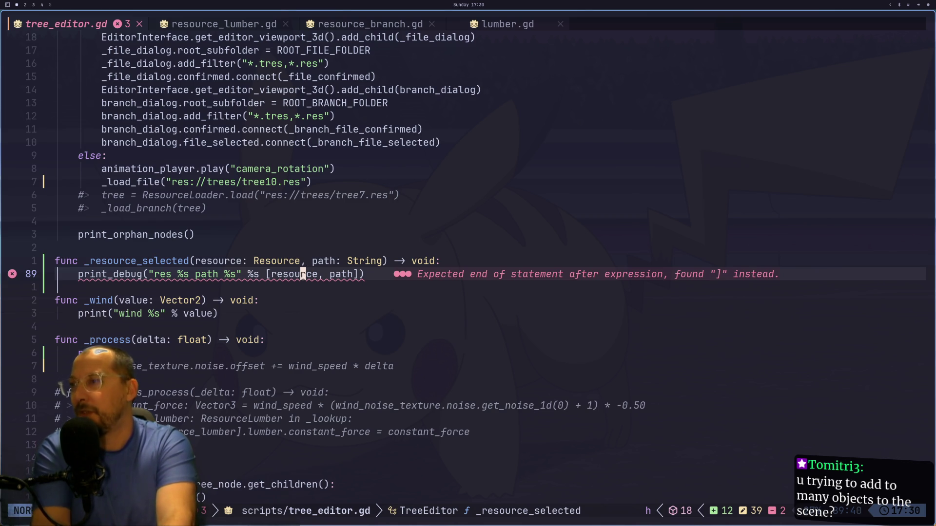
key(b)
key(b)
key(b)
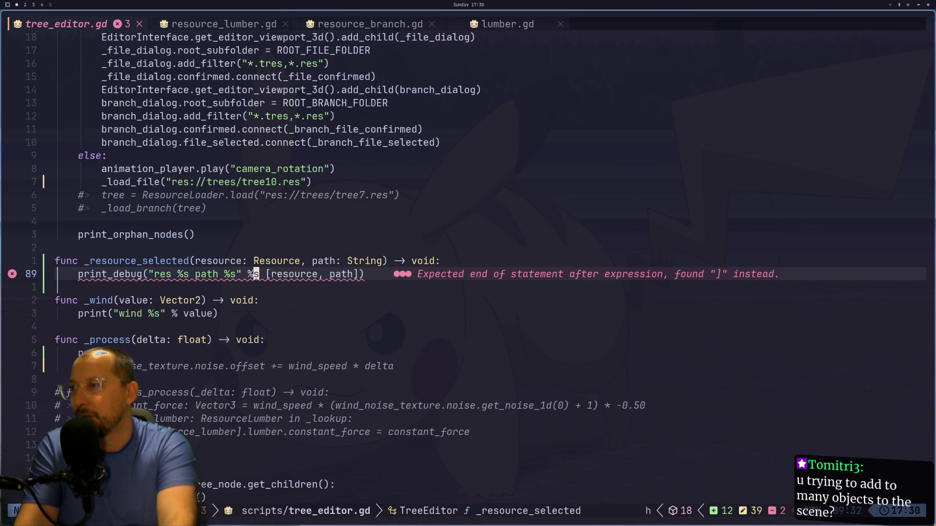
key(l)
key(l)
key(l)
key(l)
key(l)
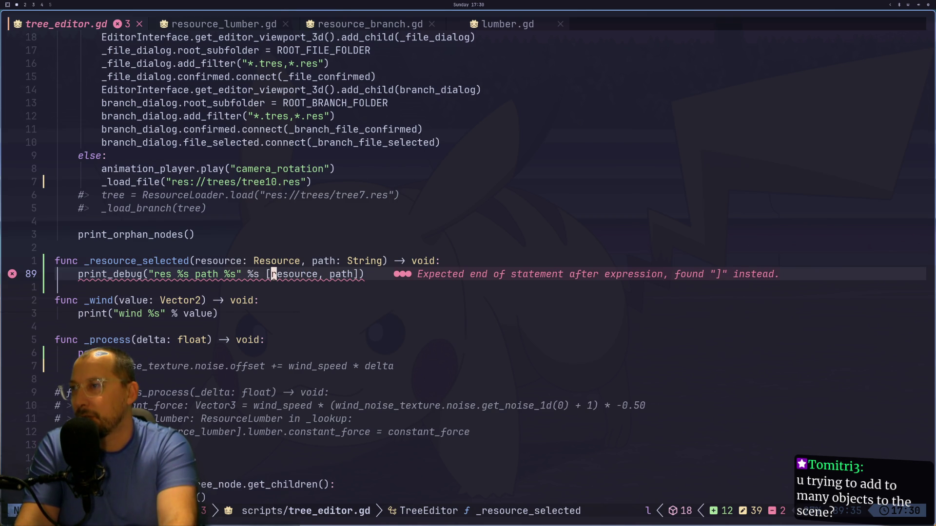
key(l)
key(l)
key(l)
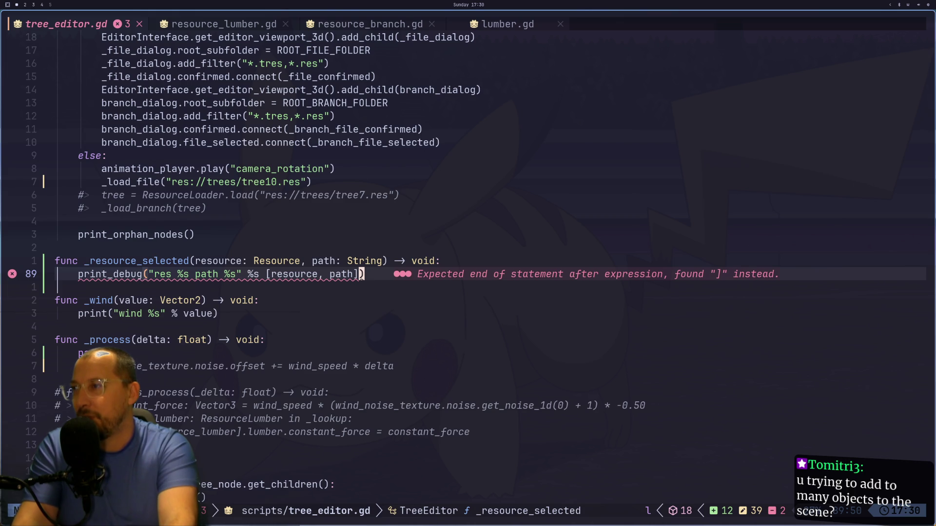
text(xa)
text())
key(Escape)
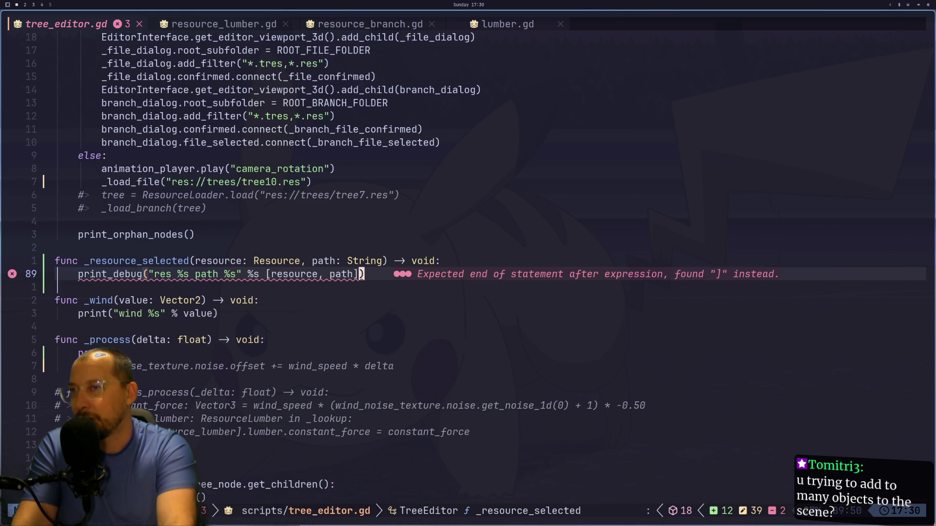
text(:w)
key(Return)
key(h)
key(h)
key(h)
key(h)
- Delete the stray s after the format string on line 89 and save tree_editor.gd
key(l)
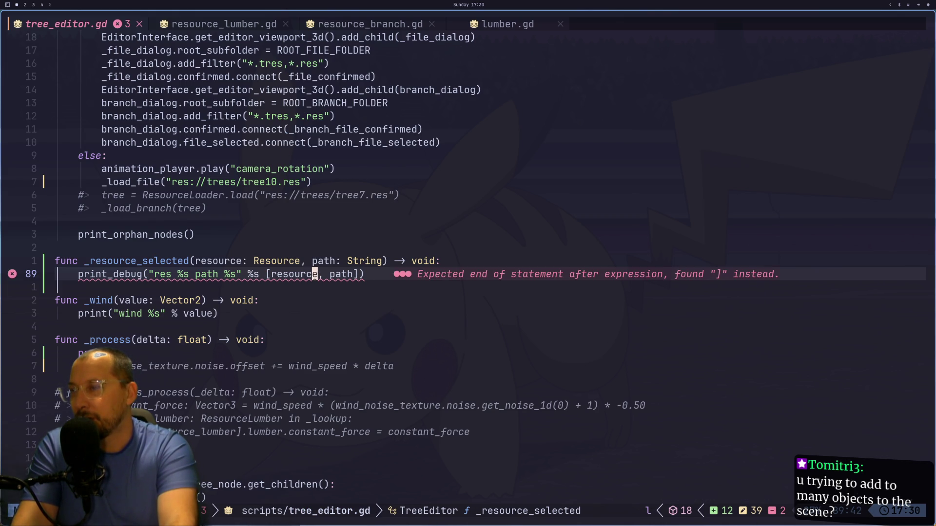
key(asterisk)
key(Escape)
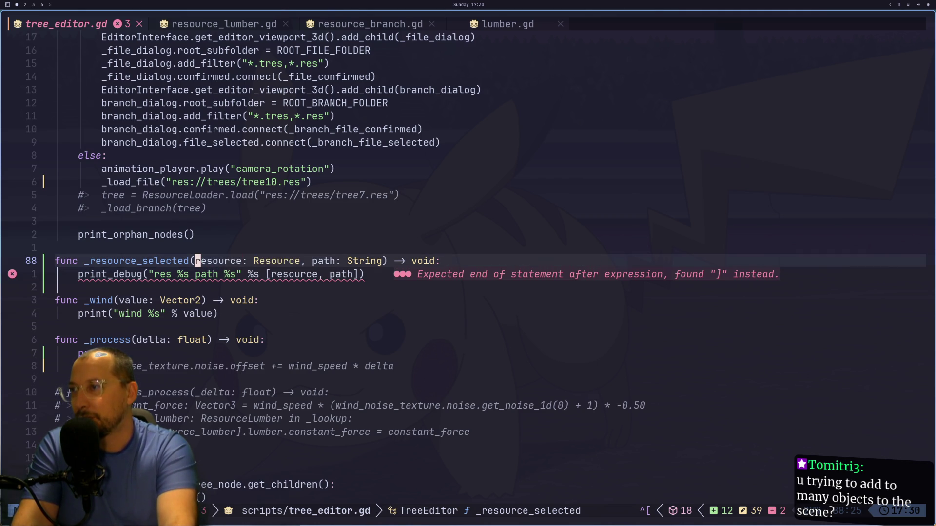
key(j)
key(j)
key(k)
key(l)
key(l)
key(l)
key(l)
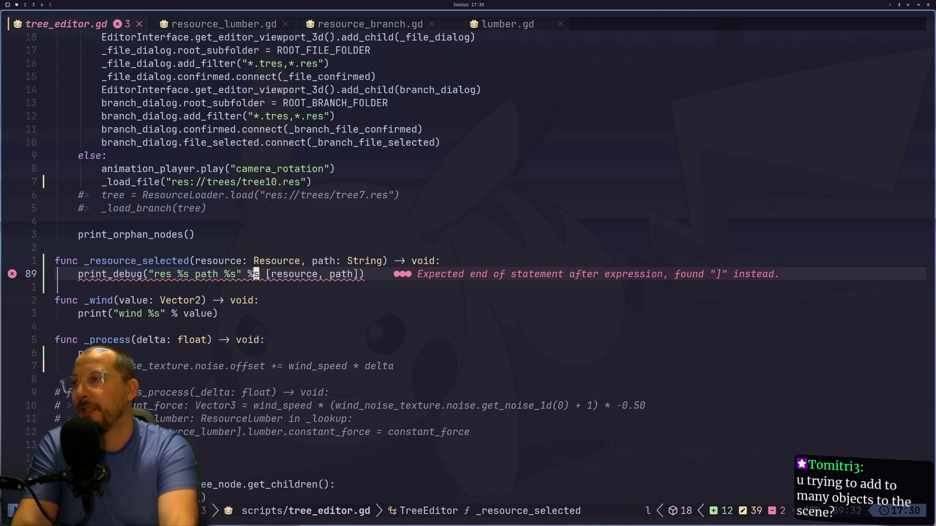
text(x:w)
key(Return)
key(super+2)
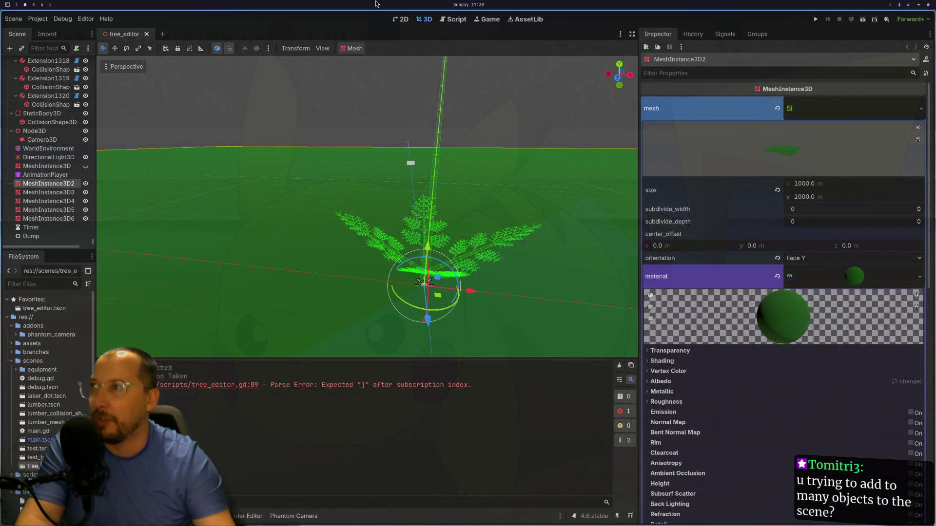
- Reload the tree_editor scene and load tree10.res into TreeEditor through Load File
click(147, 34)
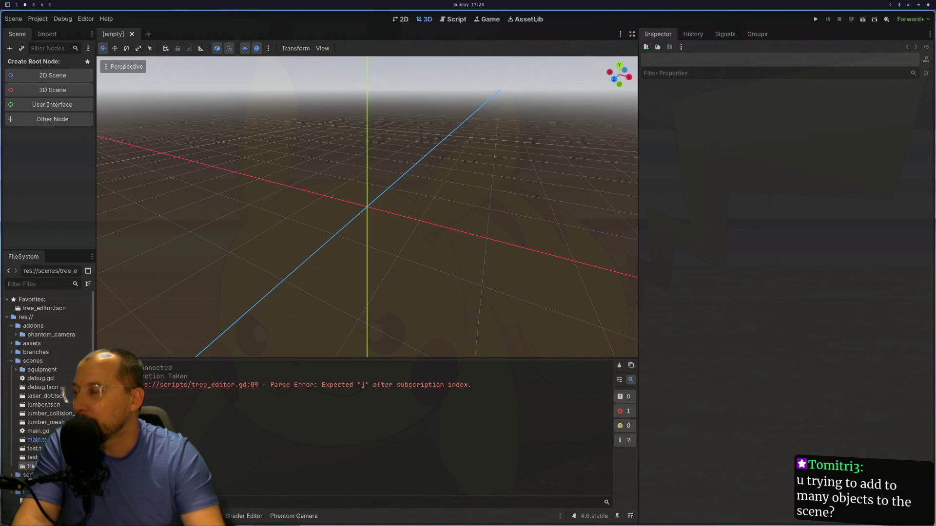
key(ctrl+shift+t)
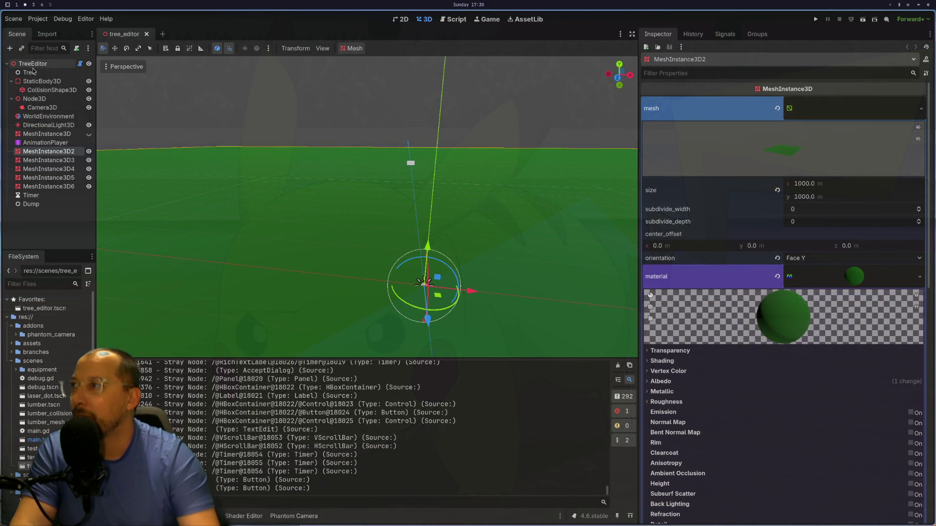
click(32, 67)
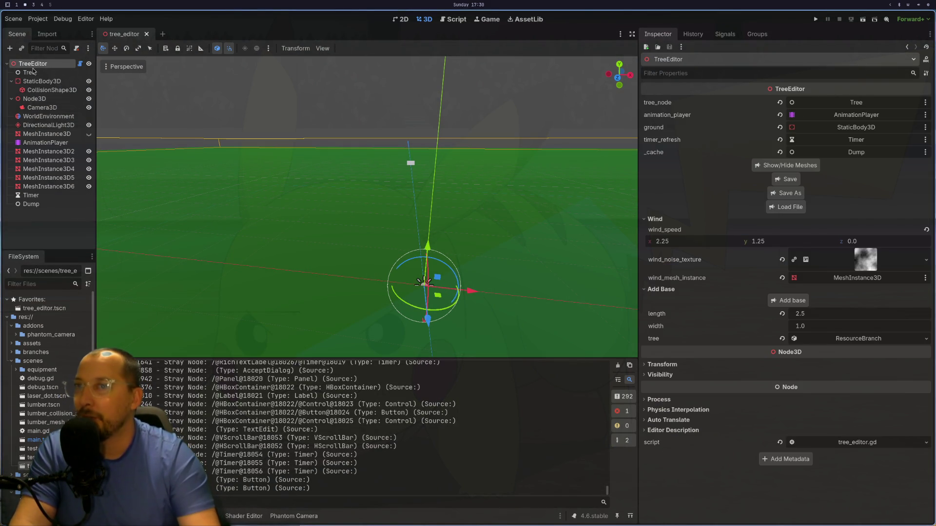
click(788, 208)
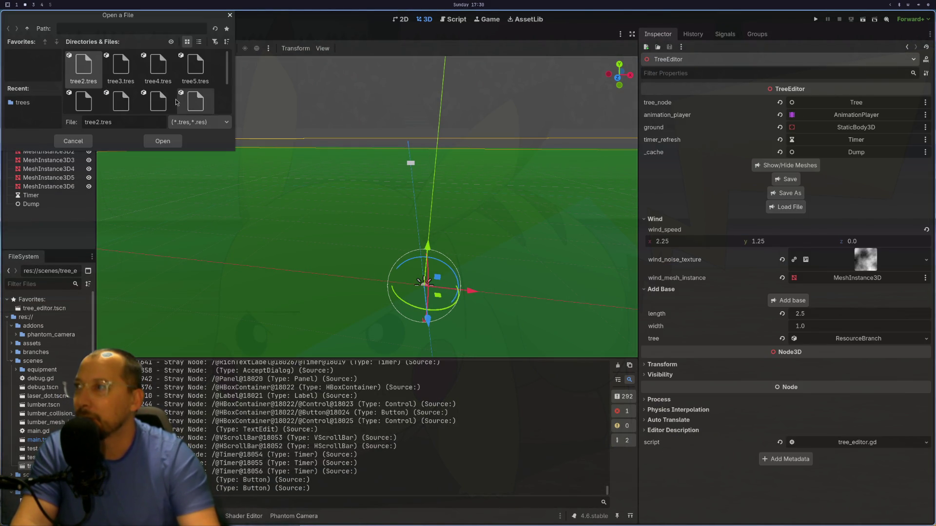
scroll(90, 94, down, 3)
click(90, 95)
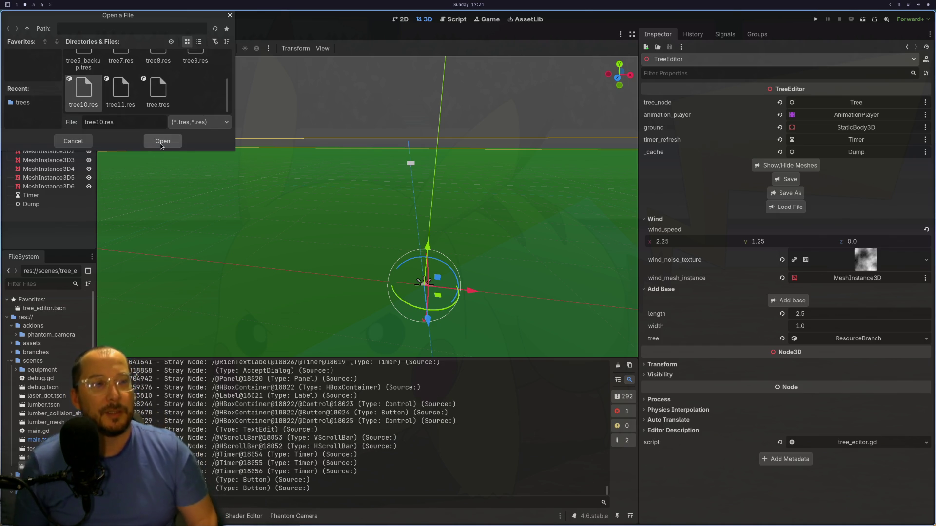
click(161, 145)
key(super+1)
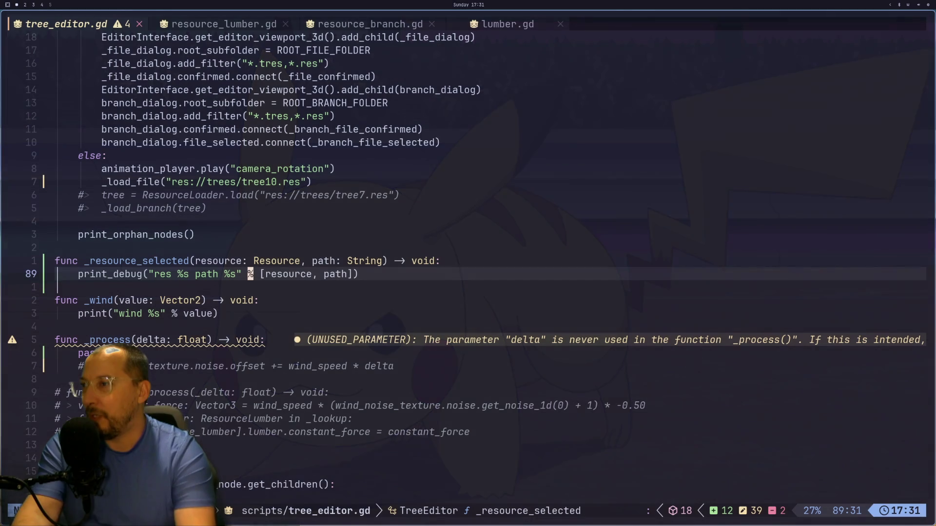
- Review the two %s placeholders and the % operator in line 89's print_debug call
key(h)
key(h)
key(h)
key(l)
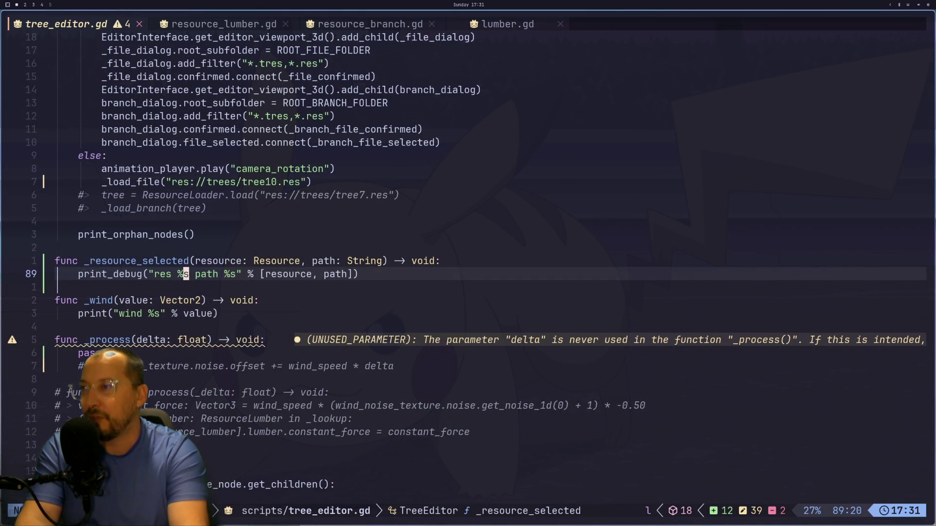
key(l)
key(l)
key(l)
key(h)
key(h)
key(l)
key(l)
key(l)
key(h)
key(l)
key(super+2)
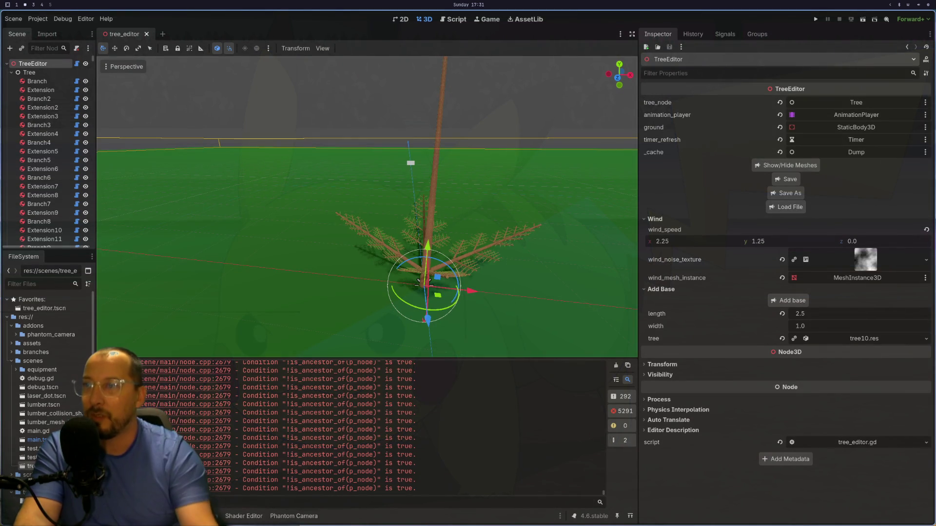
- Orbit the viewport to look down on the tree and clear the Output log
scroll(330, 236, down, 3)
scroll(330, 236, up, 5)
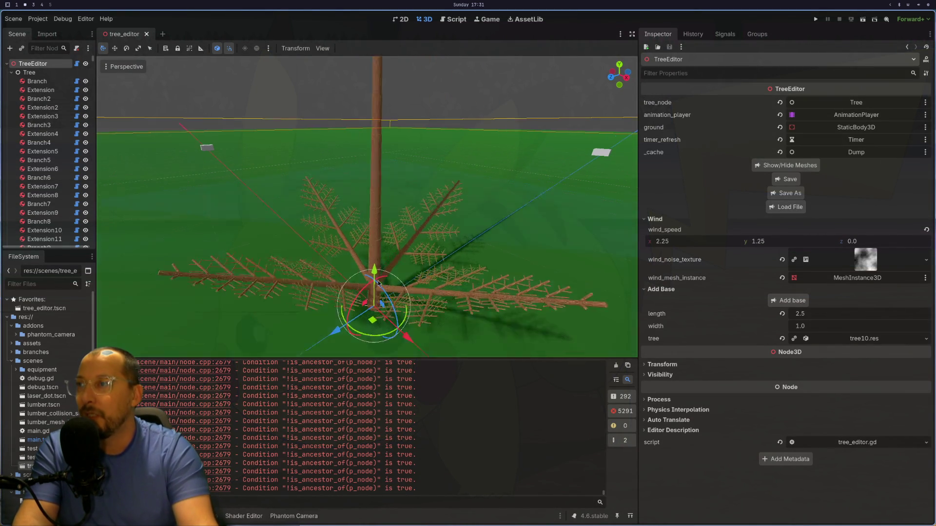
drag(378, 283, 122, 103)
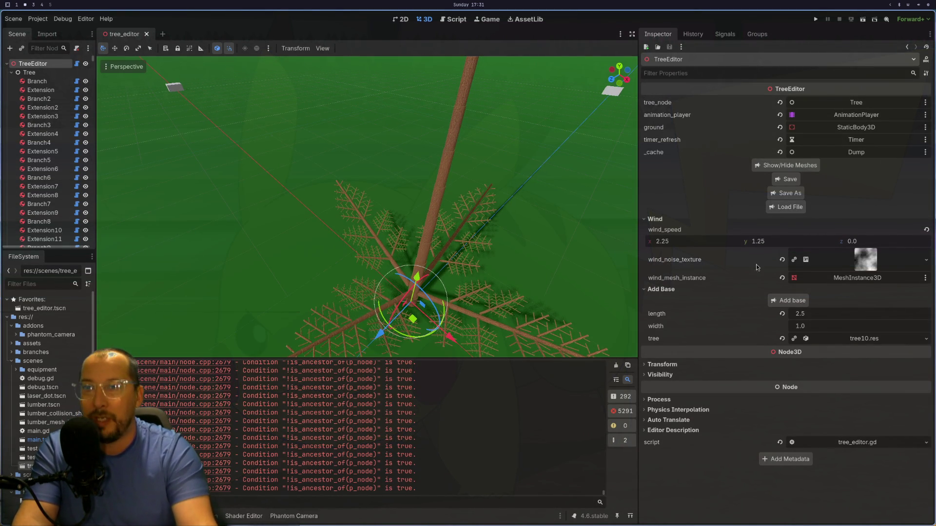
click(616, 367)
- Expand tree10, its extensions entry 0, wind_noise_texture and noise properties in the Inspector
click(852, 341)
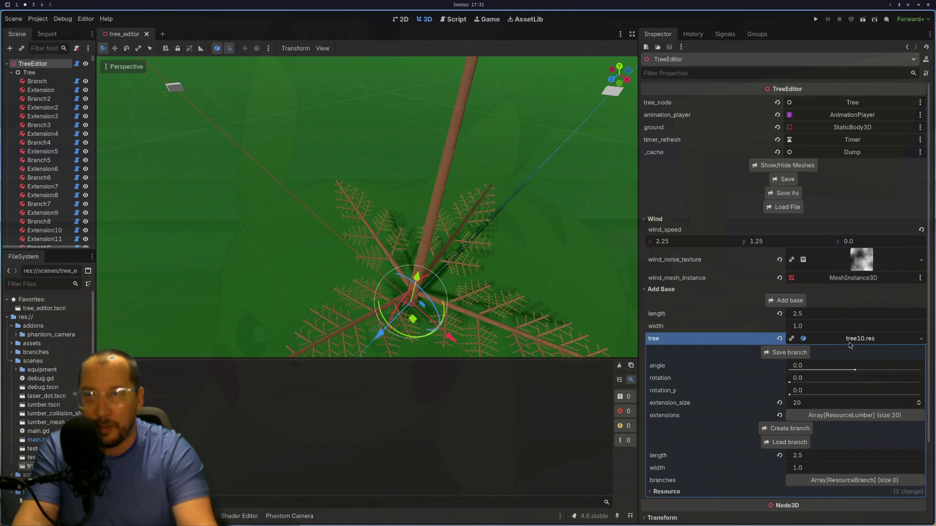
click(840, 415)
click(823, 443)
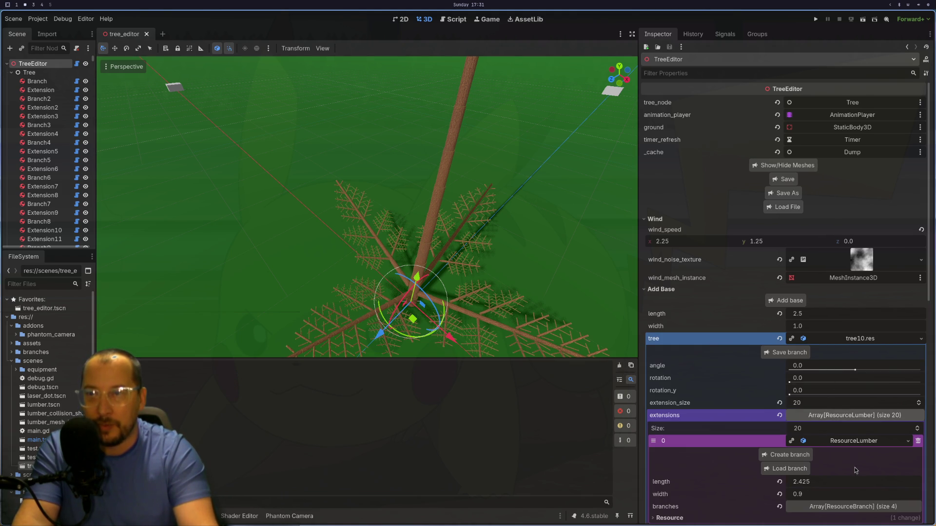
click(852, 266)
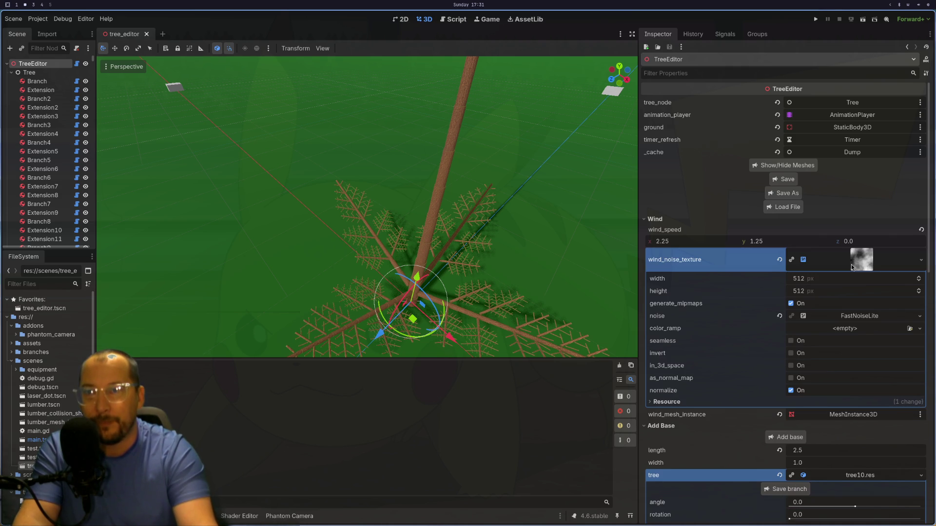
click(818, 318)
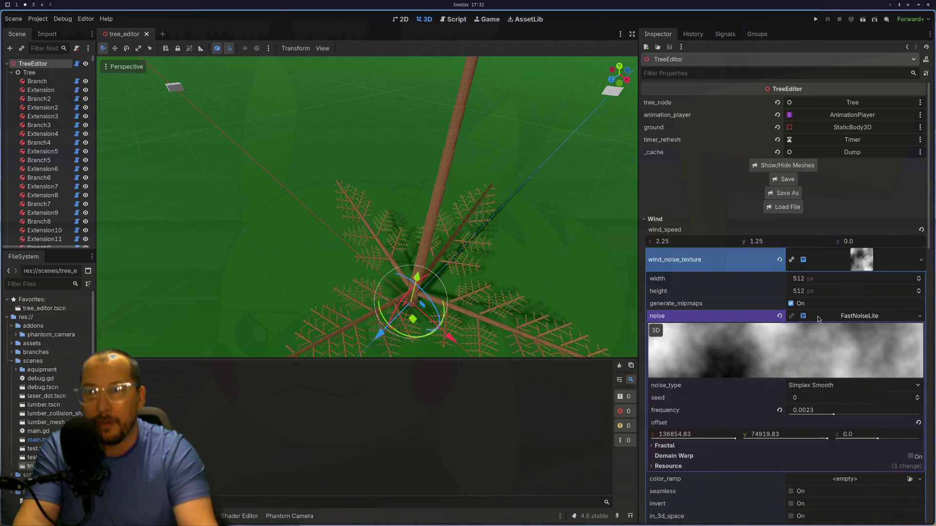
click(859, 317)
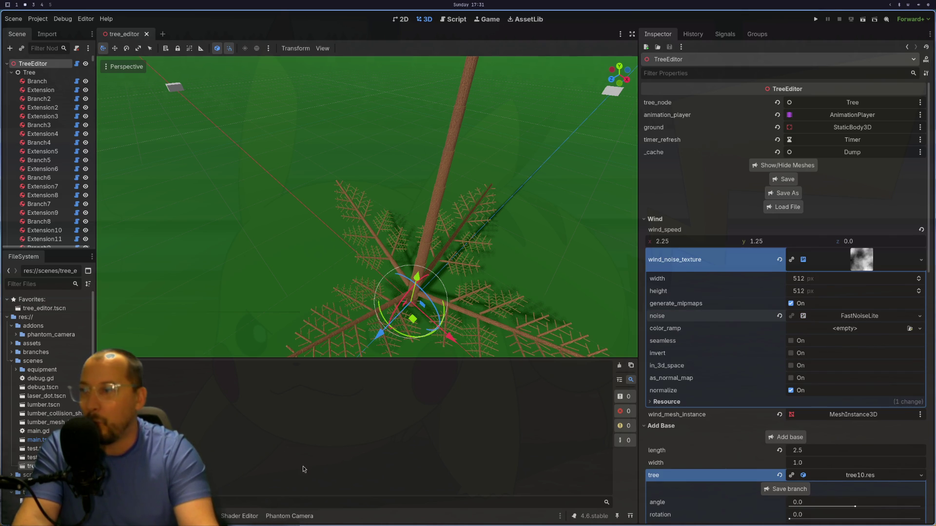
key(super+1)
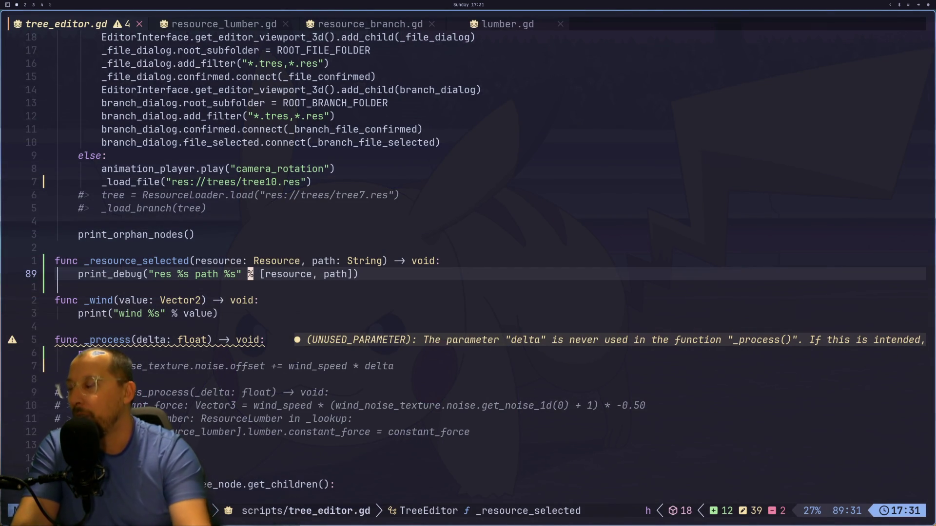
- Insert print_debug(editor_inspector) above the resource_selected connect line in _ready and save
click(156, 261)
key(asterisk)
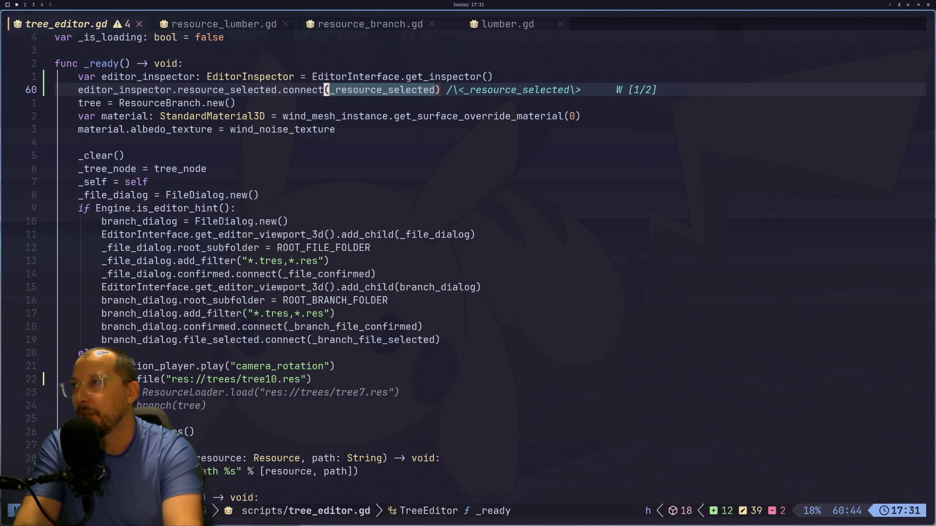
text(ko)
text(prin)
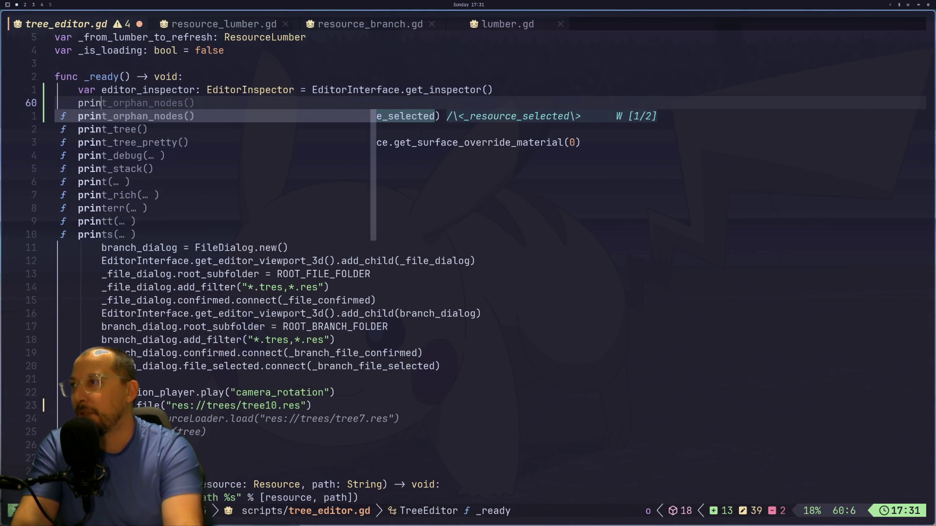
text(t)_deb)
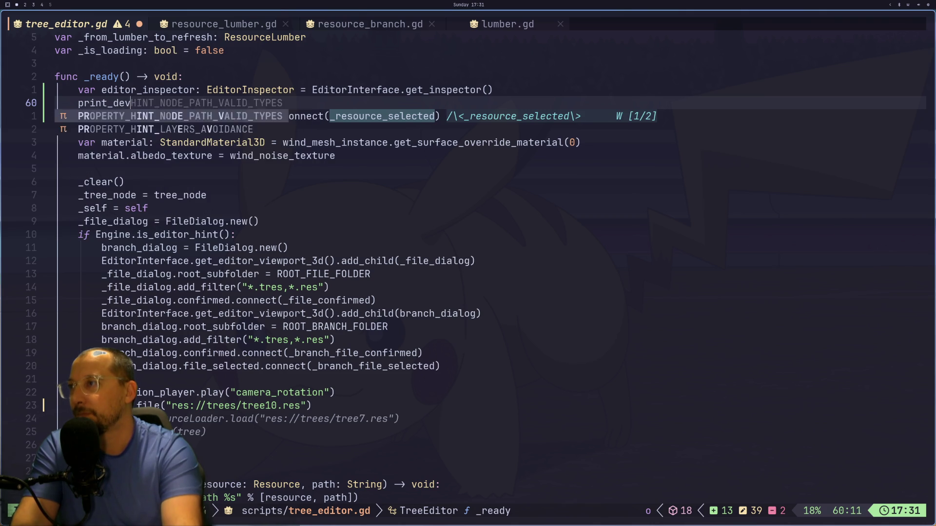
text(ug(edi)
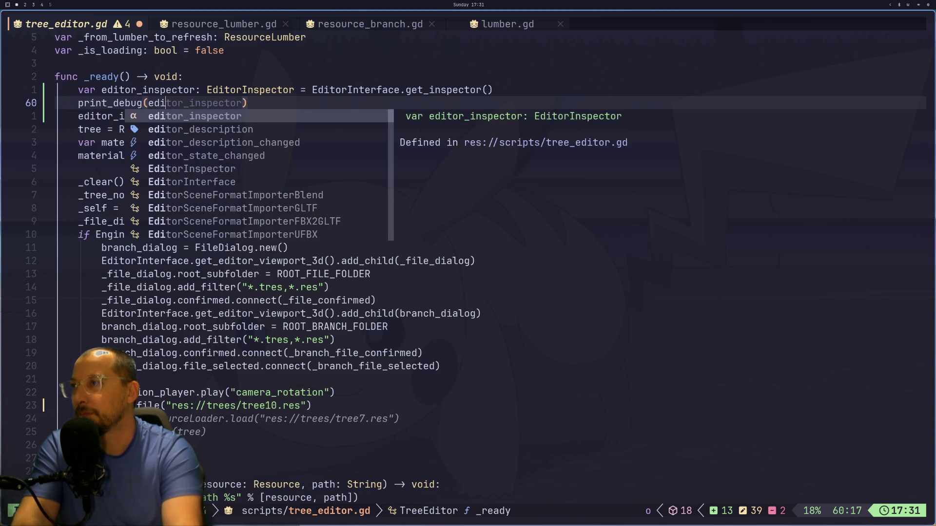
key(Return)
key(ctrl+s)
key(super+2)
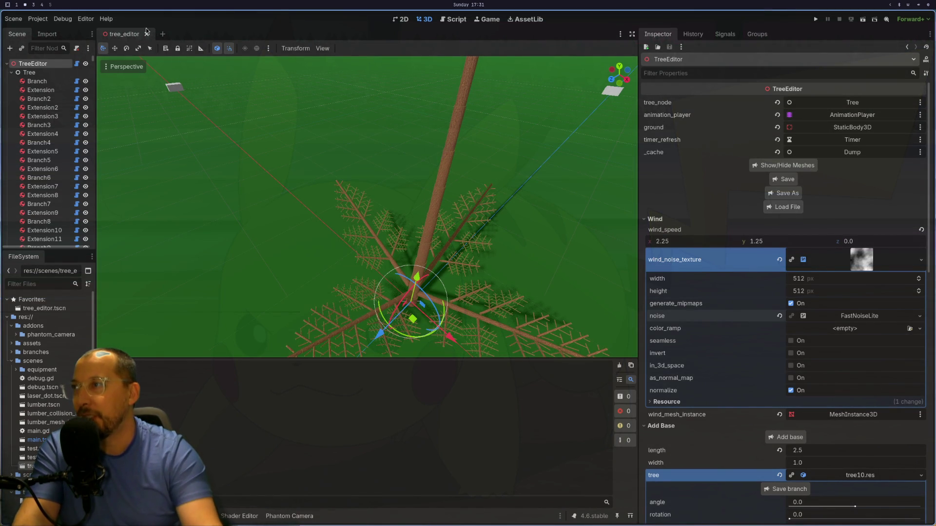
- Close and reopen tree_editor, then scroll the Output to the printed EditorInspector object
click(146, 34)
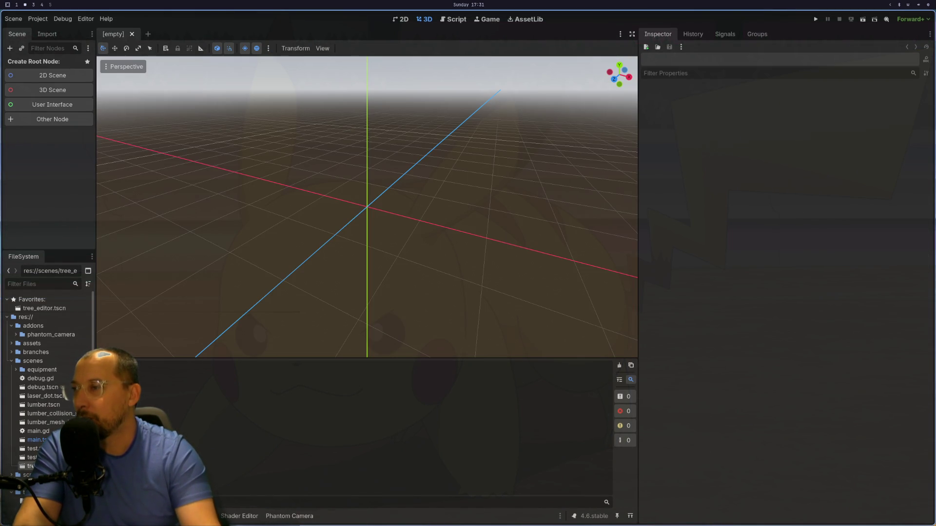
key(ctrl+shift+t)
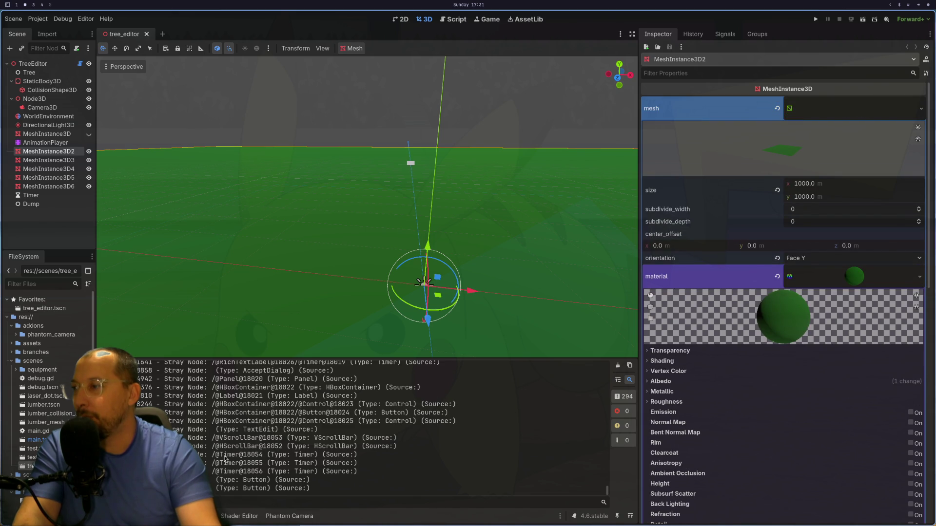
drag(607, 490, 618, 359)
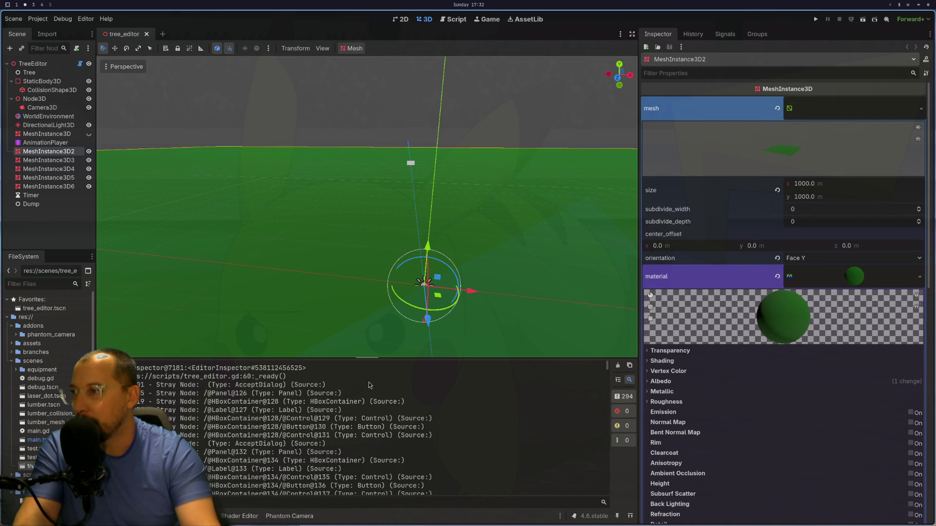
key(super+1)
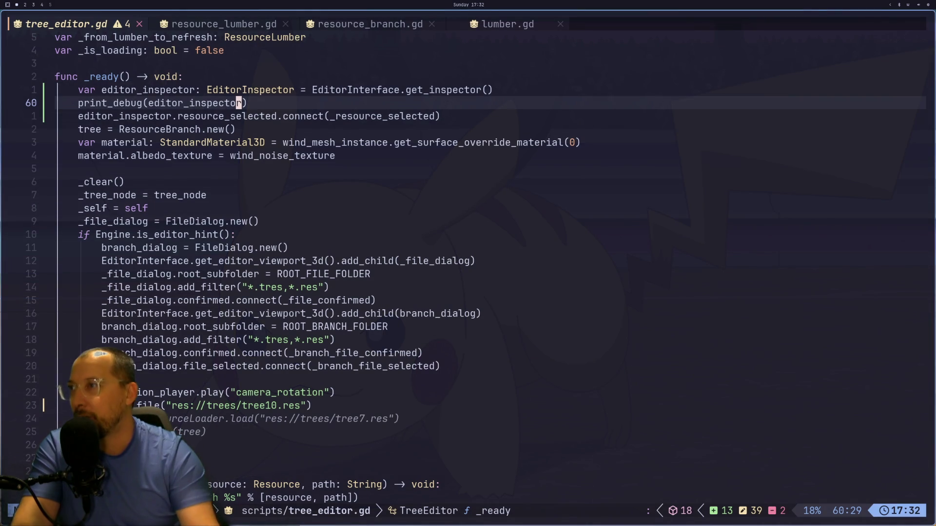
- Delete the print_debug(editor_inspector) line and save the script
key(j)
key(k)
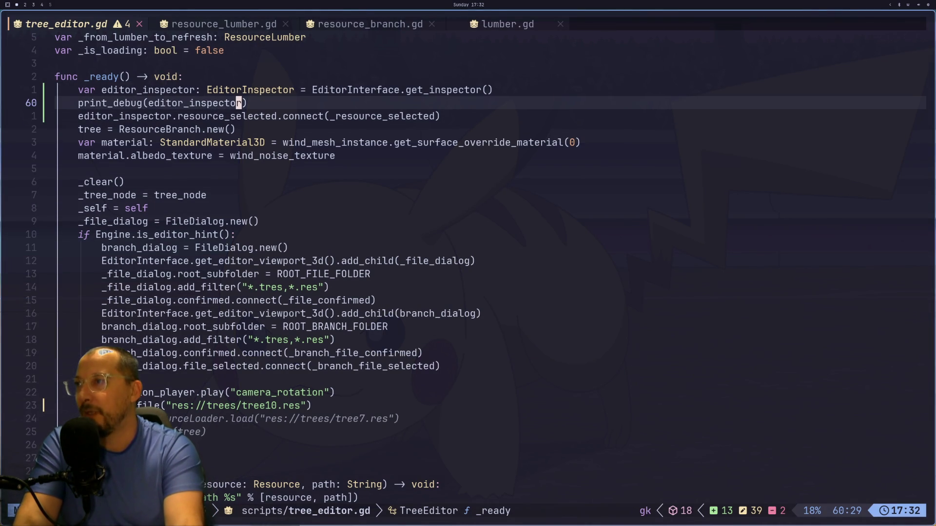
key(d)
key(d)
text(:w)
key(Return)
- Check the resource_selected signal in the EditorInspector docs, then try searching the script
key(super+3)
double_click(44, 387)
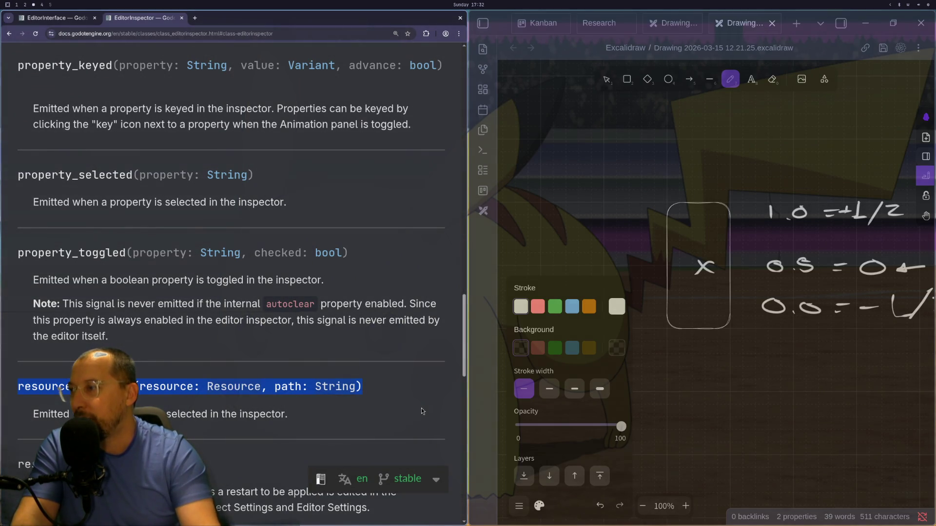
key(super+1)
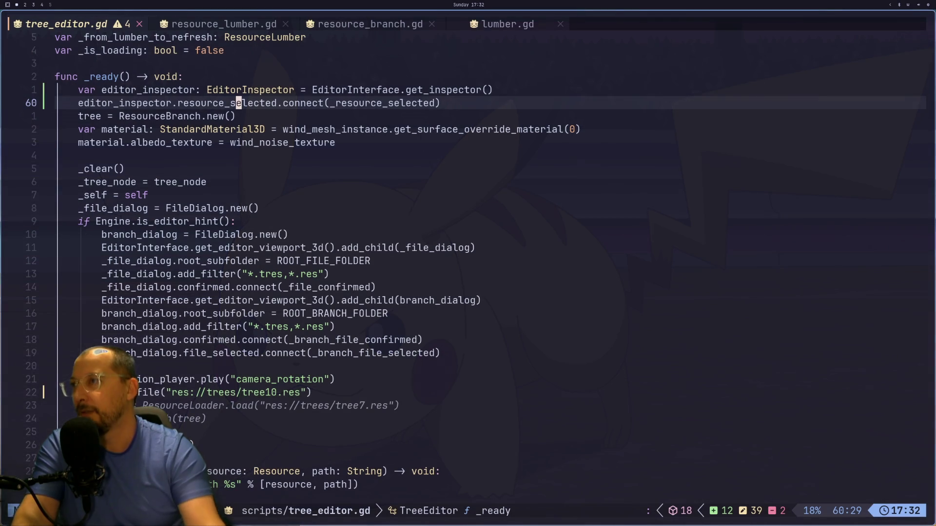
key(k)
key(slash)
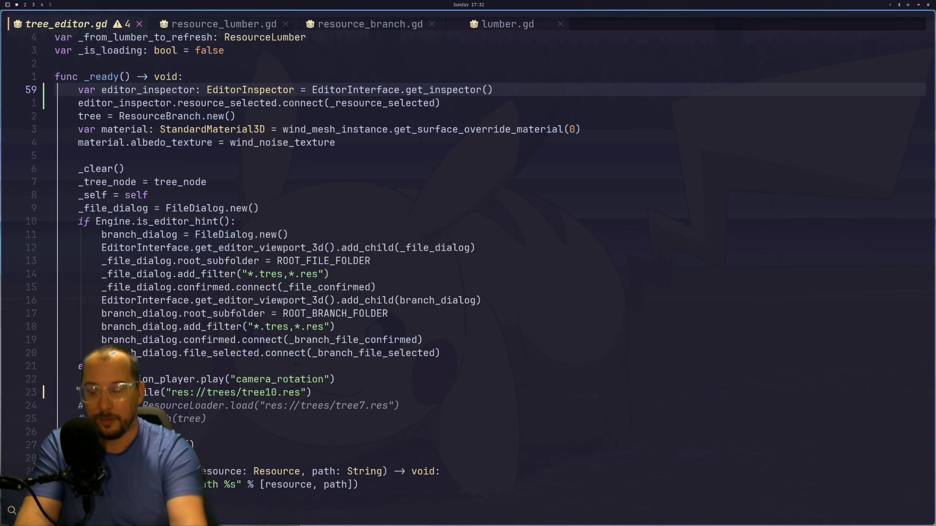
text(pac)
key(BackSpace)
key(BackSpace)
key(Escape)
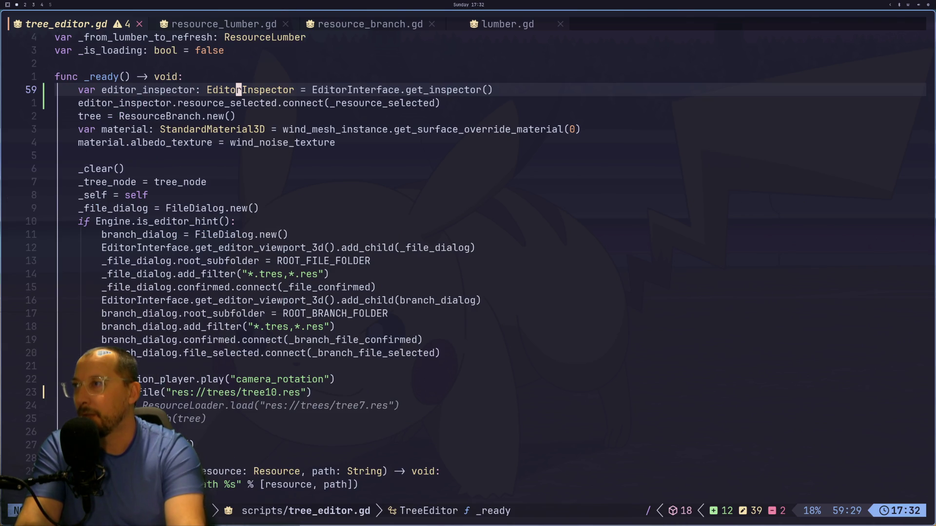
- Jump from the connect line to the _resource_selected definition and bring up the docs
key(j)
key(1)
key(0)
key(h)
key(h)
key(h)
key(h)
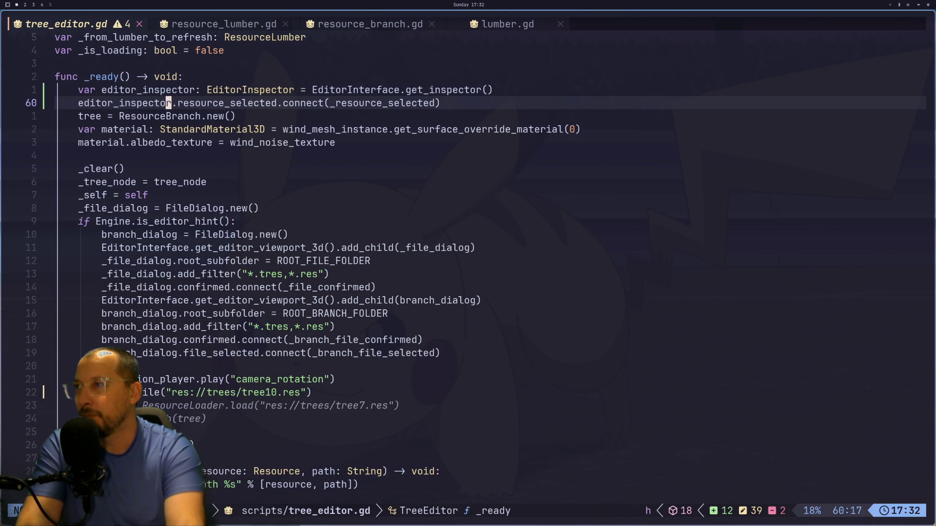
key(l)
key(l)
key(l)
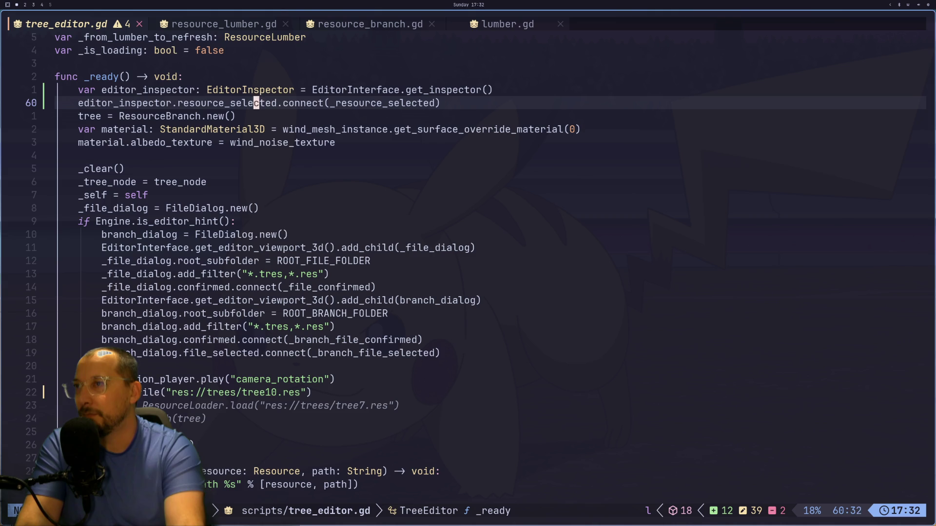
key(asterisk)
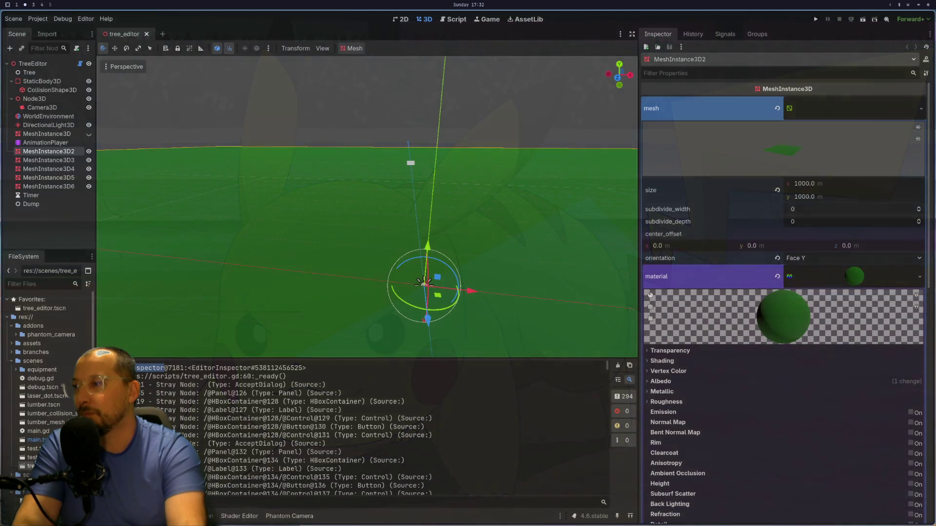
key(super+2)
key(super+3)
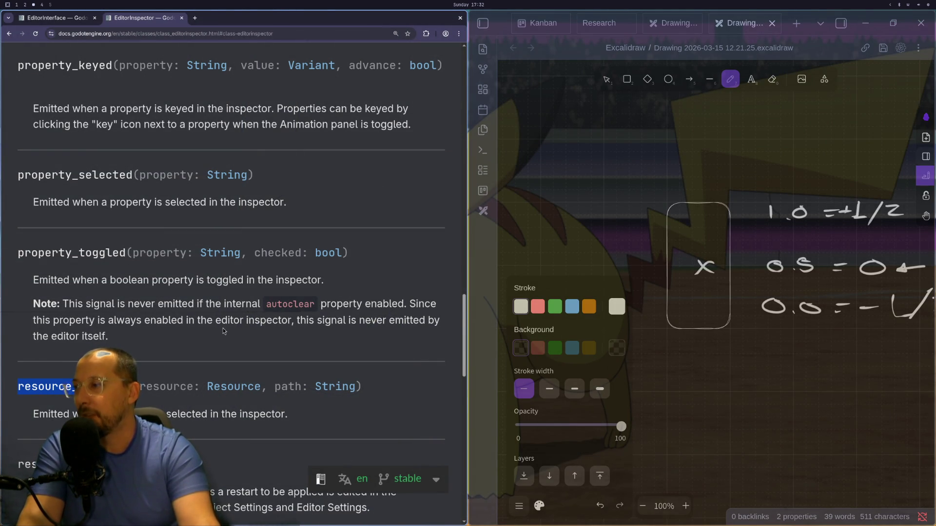
- Copy the object_id_selected name from the EditorInspector Signals list and go back to tree_editor.gd
scroll(223, 329, down, 3)
scroll(223, 328, up, 8)
scroll(224, 329, up, 5)
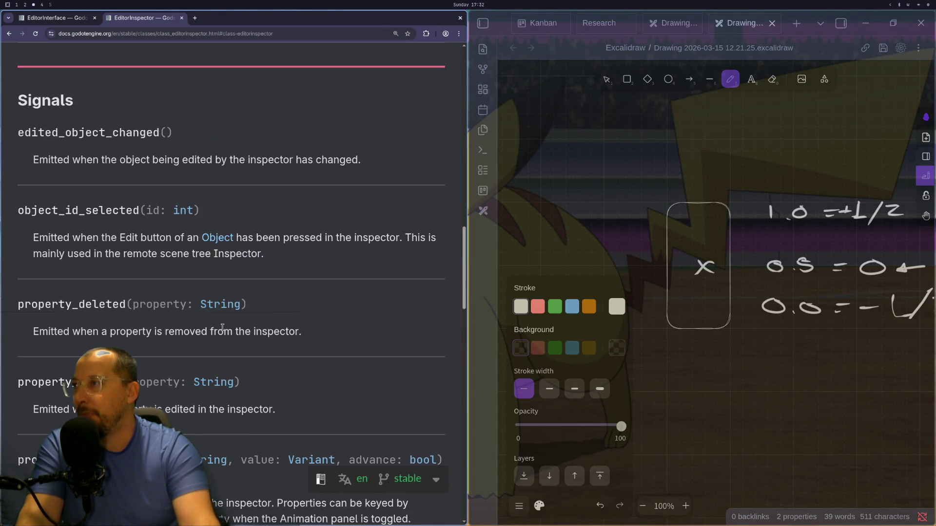
double_click(81, 265)
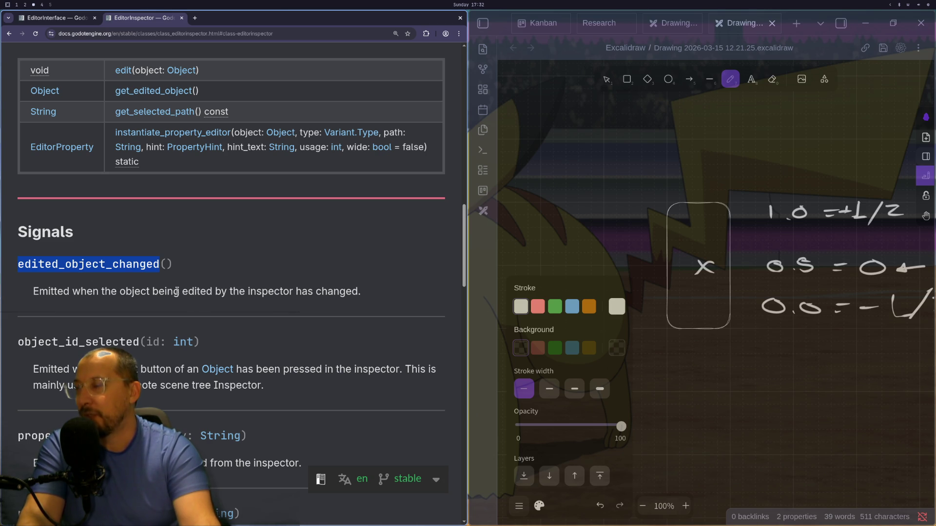
double_click(110, 340)
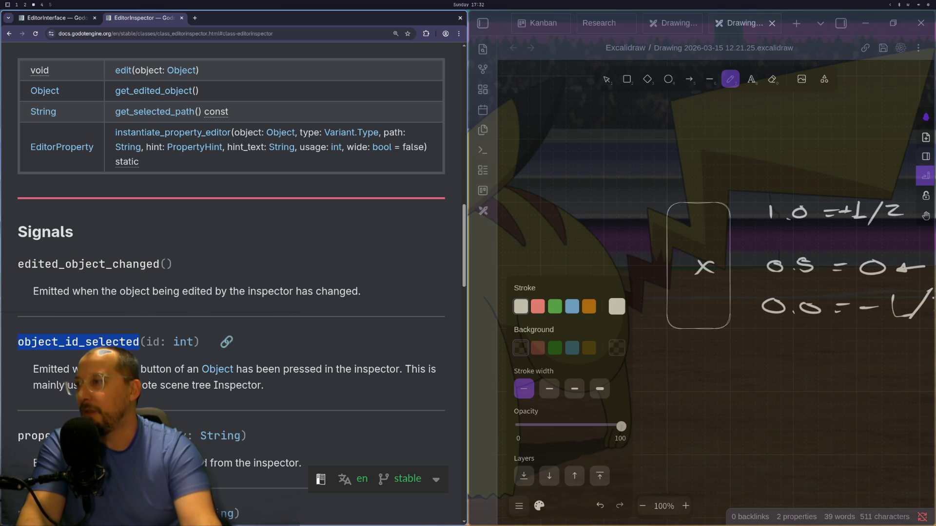
key(ctrl+d)
key(Escape)
key(ctrl+d)
key(Escape)
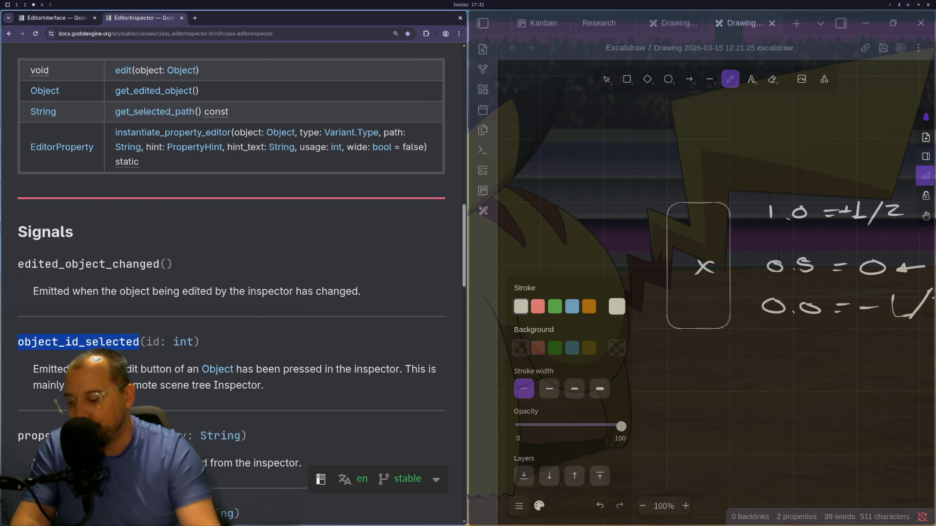
key(super+1)
key(Escape)
- Add an editor_inspector.object_id_selected.connect(...) line above the tree assignment in _ready
key(2)
key(7)
key(k)
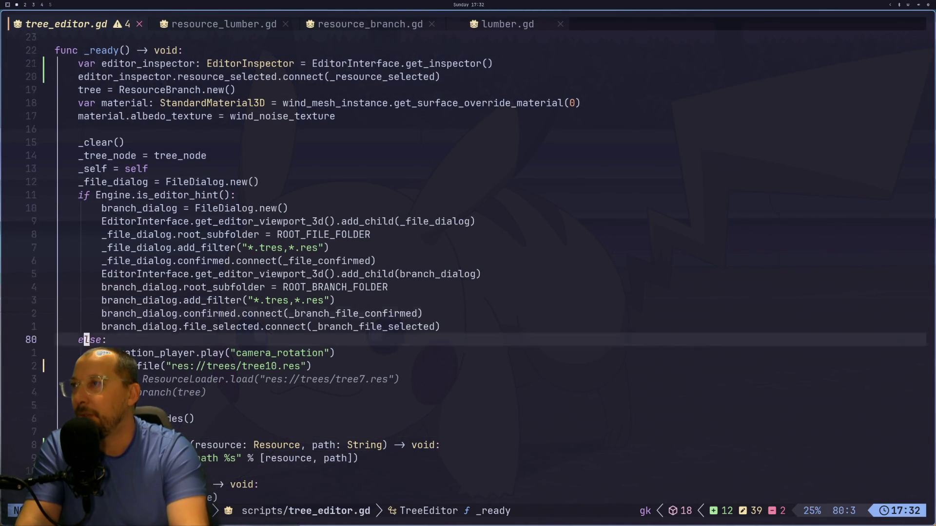
text(Oeditor_inspector)
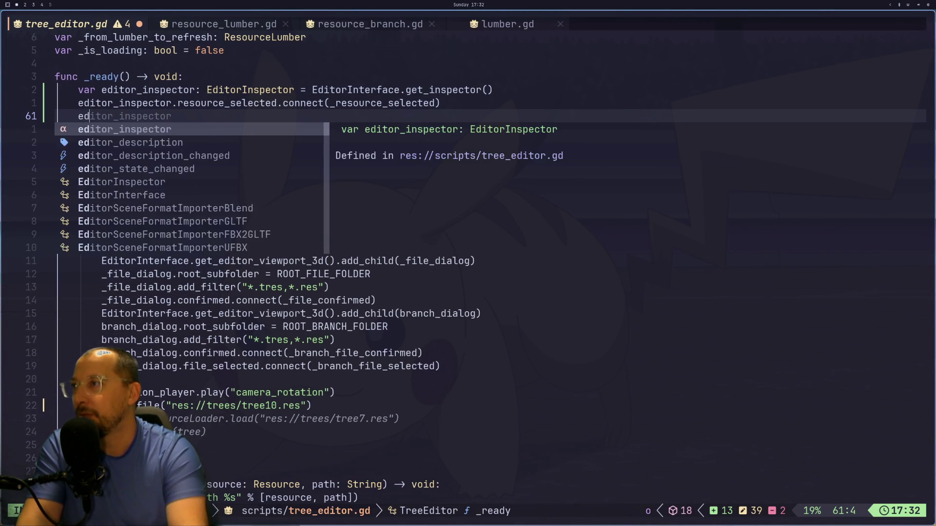
text(.re)
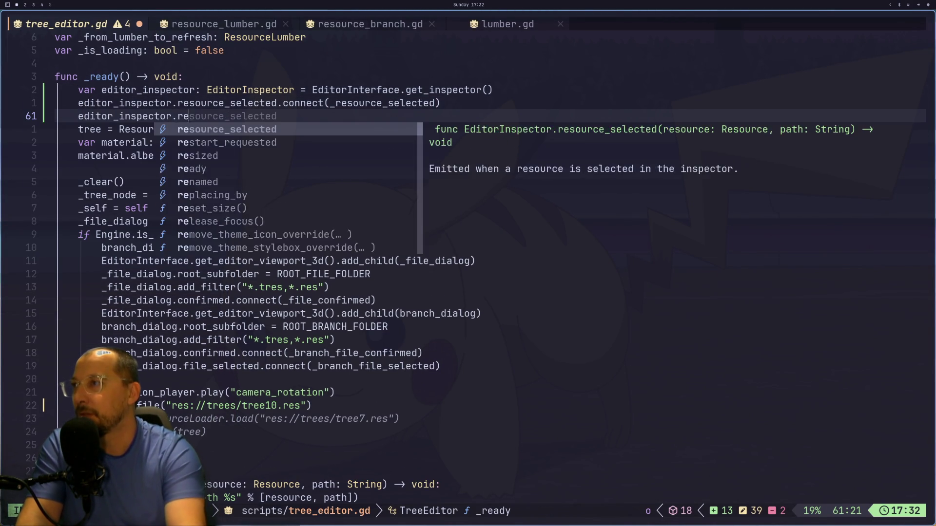
key(BackSpace)
key(BackSpace)
key(Escape)
text(p)
text(a)
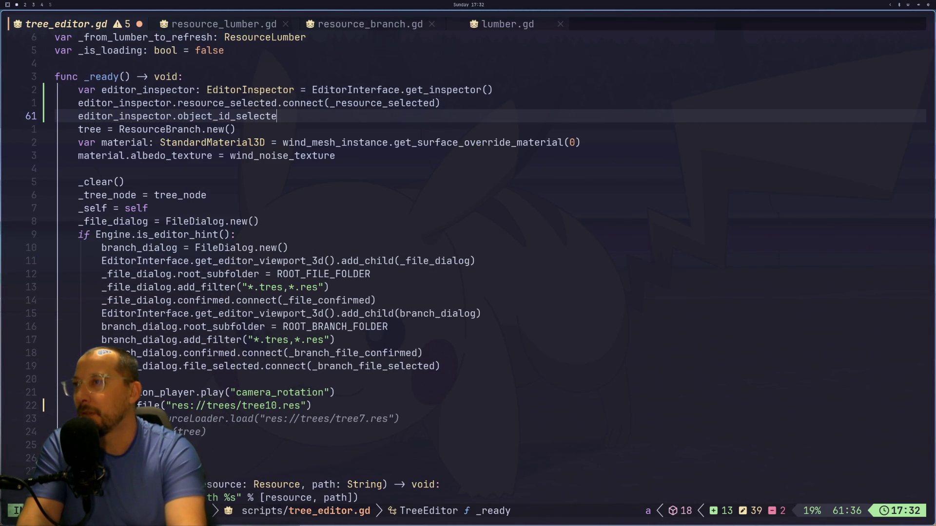
text(.)
text(connec)
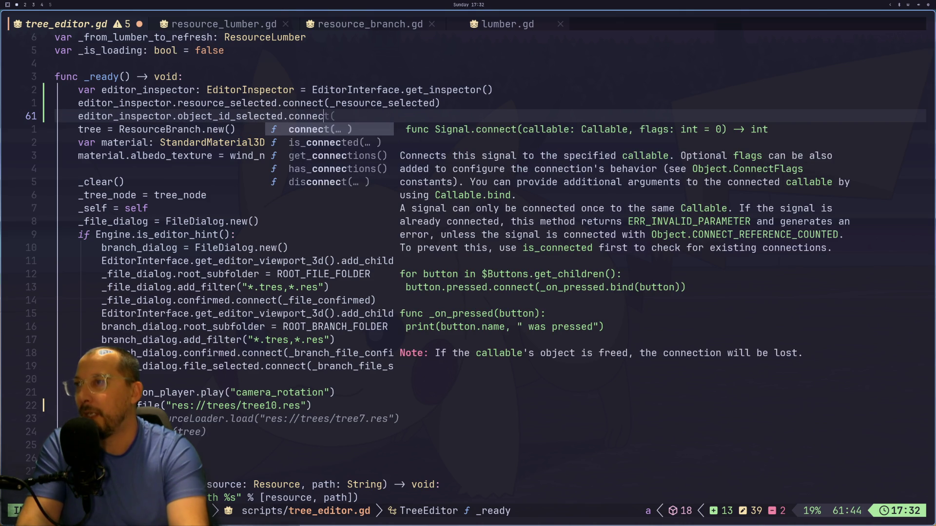
key(Return)
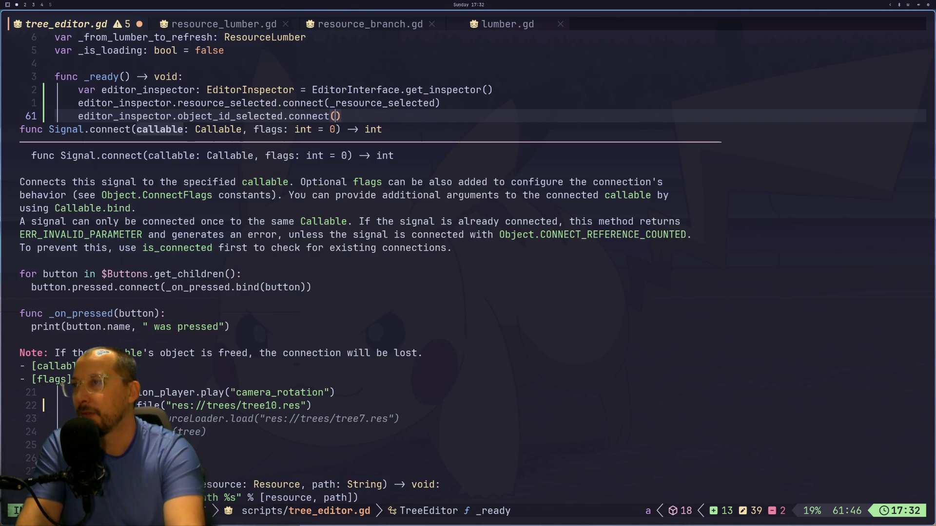
text(_)
key(Escape)
- Complete the connection with the pasted _object_id_selected handler name
key(p)
key(j)
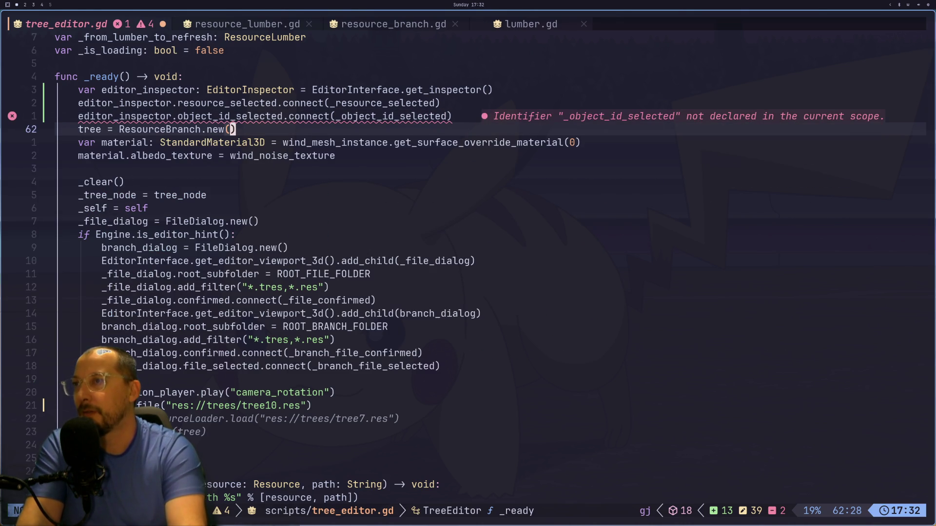
key(j)
key(j)
key(j)
key(k)
key(k)
key(k)
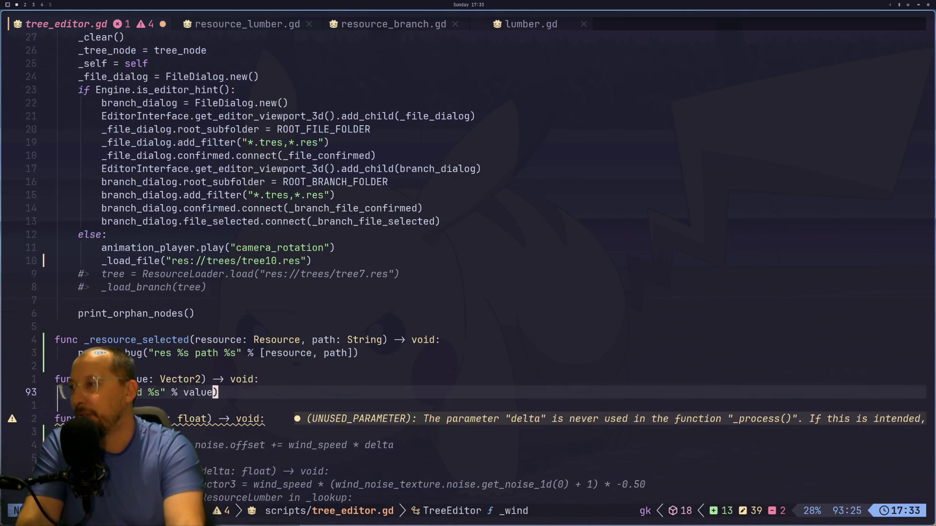
key(k)
- Declare func _object_id_selected(id: int) -> void: above the _resource_selected function
key(shift+o)
text(fucn )
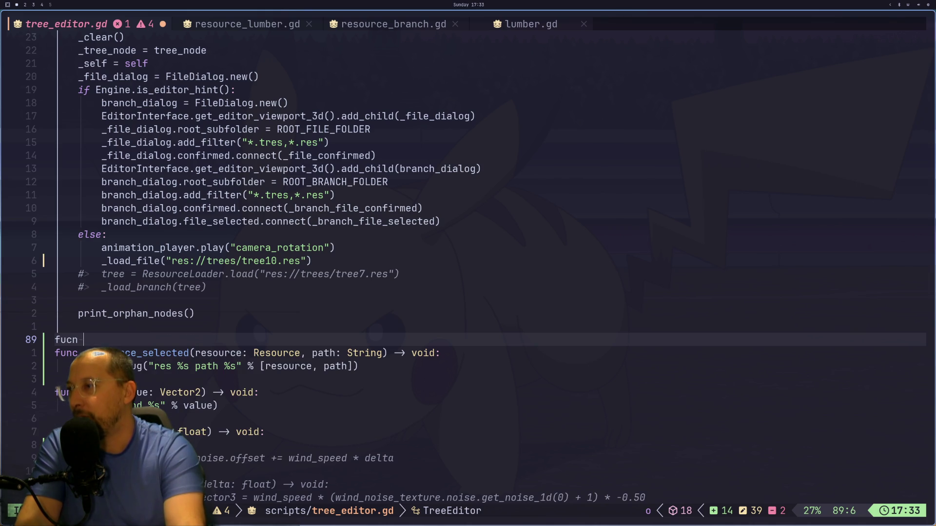
text(nc _)
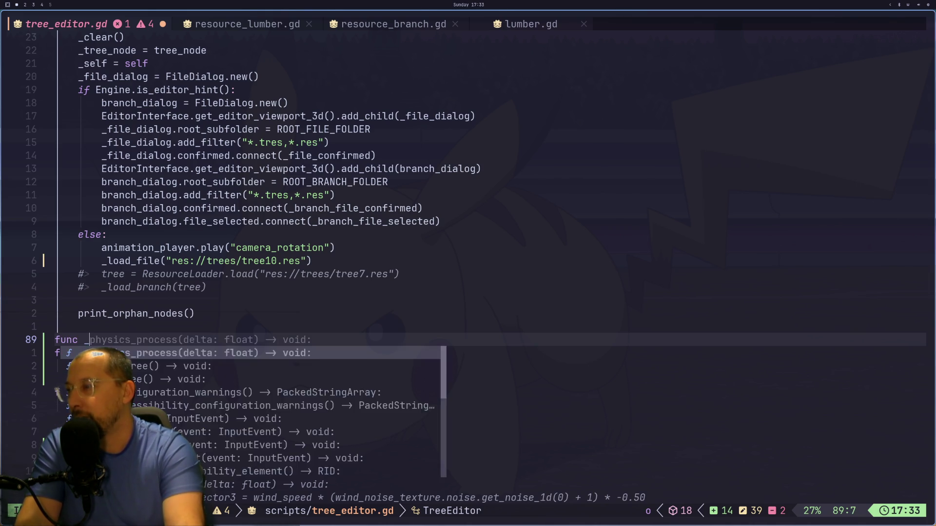
key(Return)
key(Escape)
text(uA_object_id_selected)
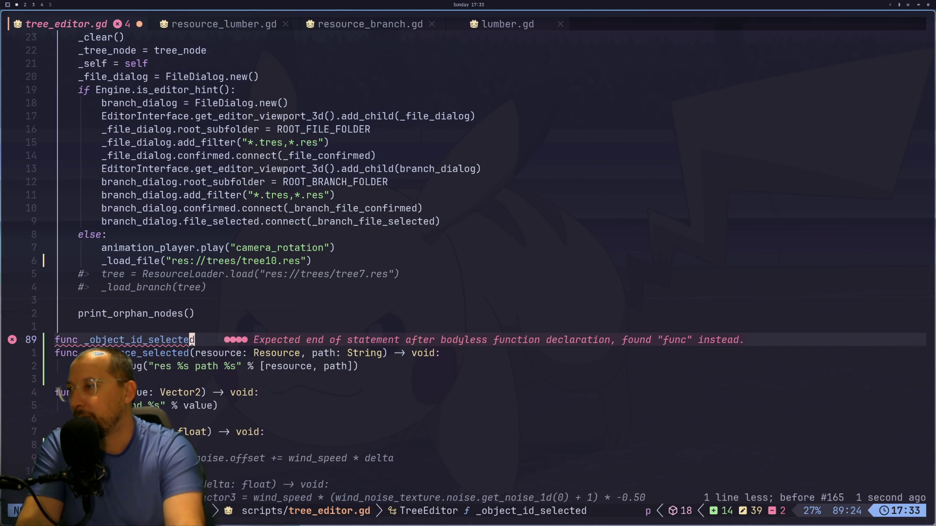
text(()
text(id: int)
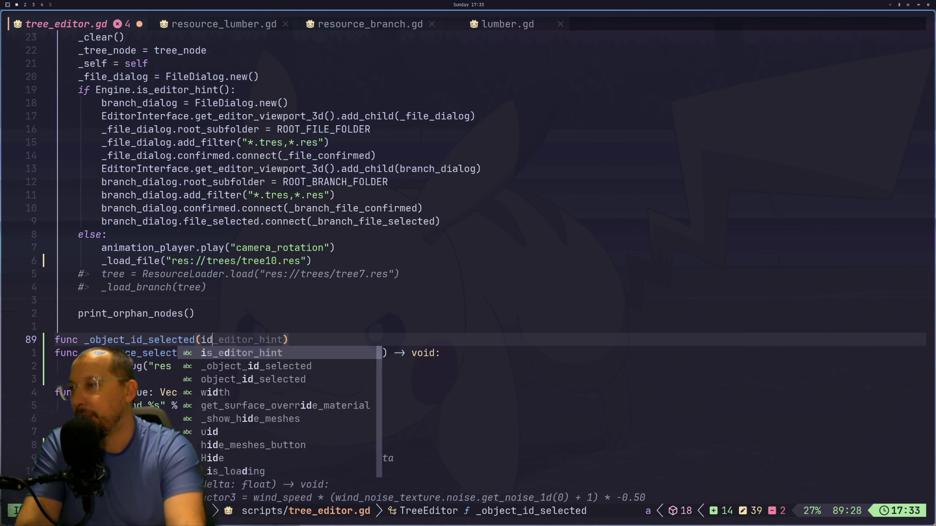
key(Escape)
key(space)
key(l)
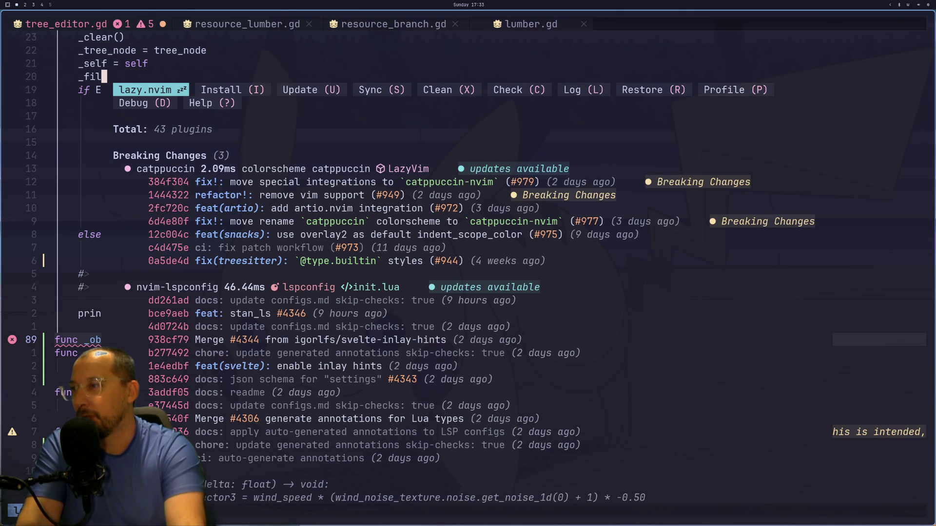
text(qA -> void:)
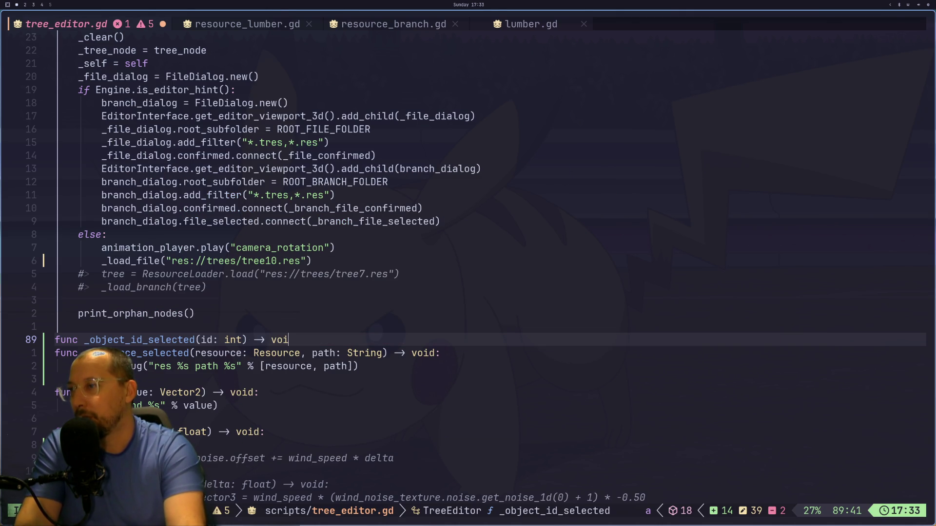
key(Return)
- Make the handler print "Object selected: %s" % id, fix the 'is' typo, and save
text(print("_)
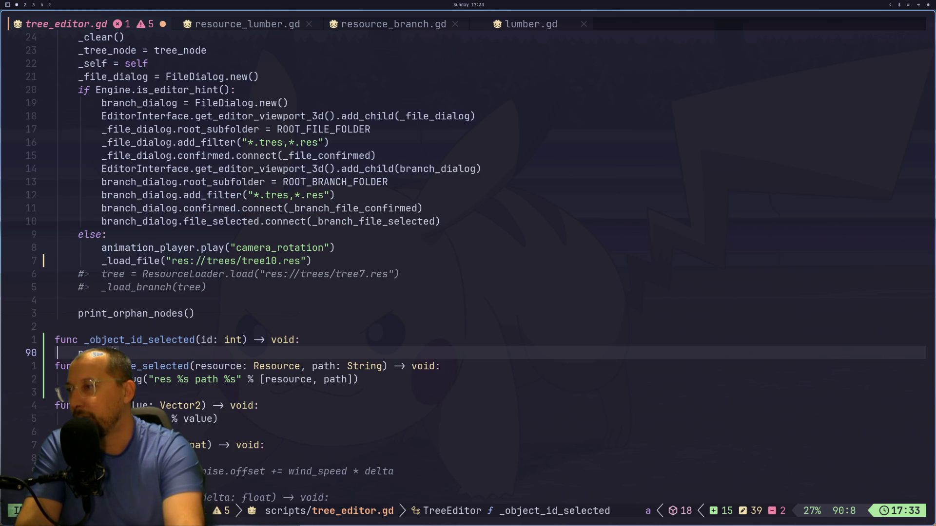
text(object e)
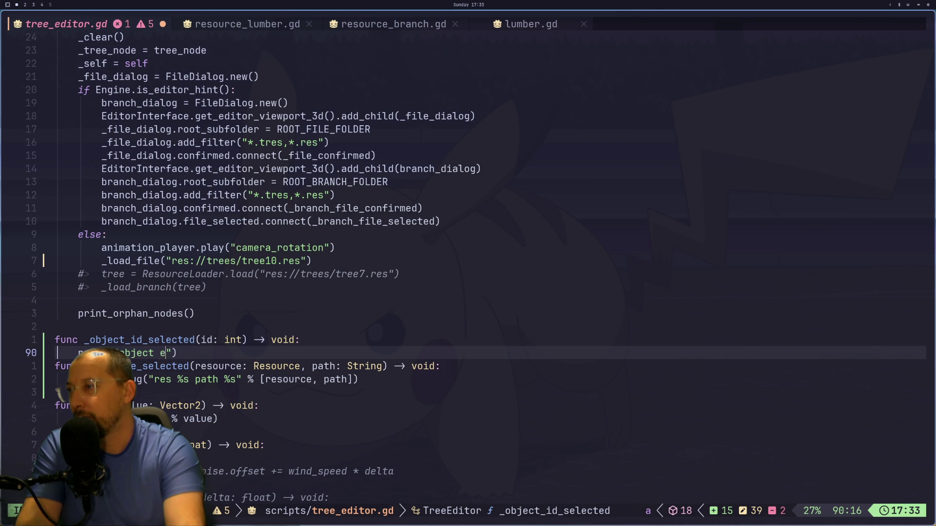
key(BackSpace)
text(selecc)
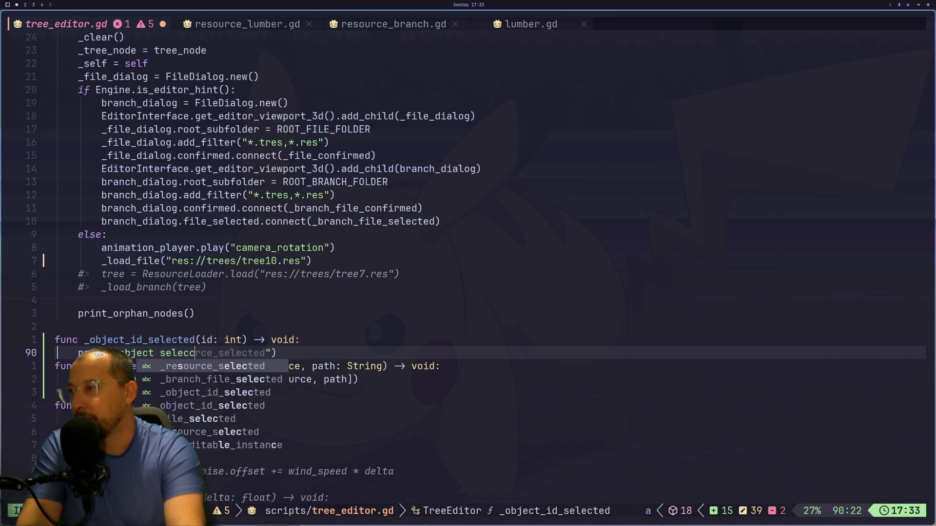
key(BackSpace)
text(ted: %s)
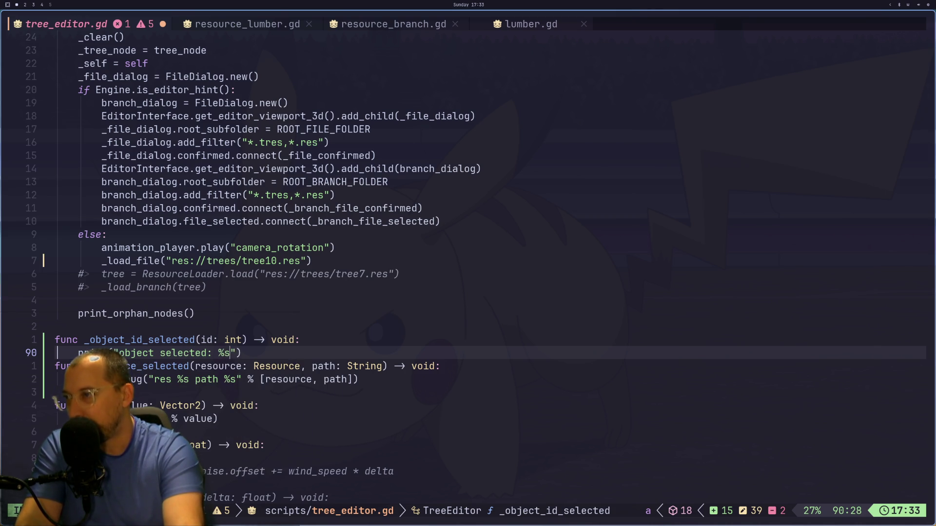
text(" % )
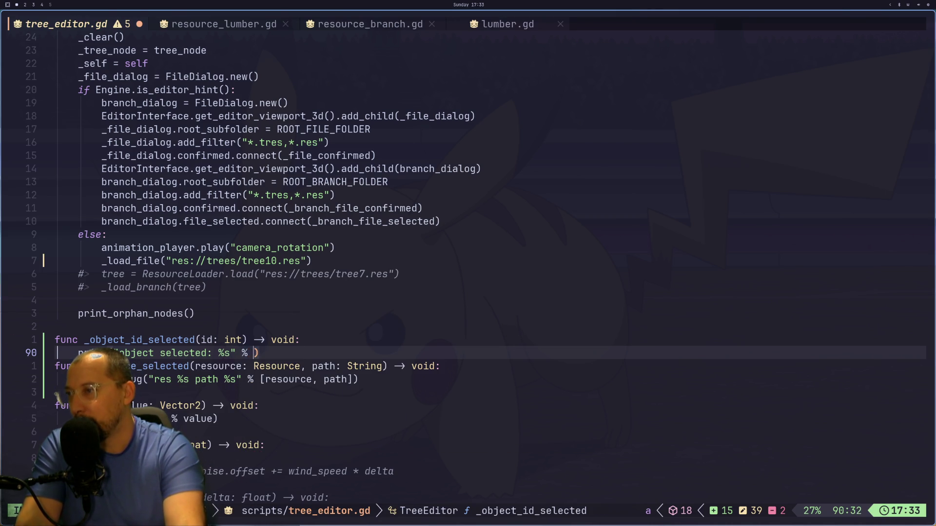
text(is)
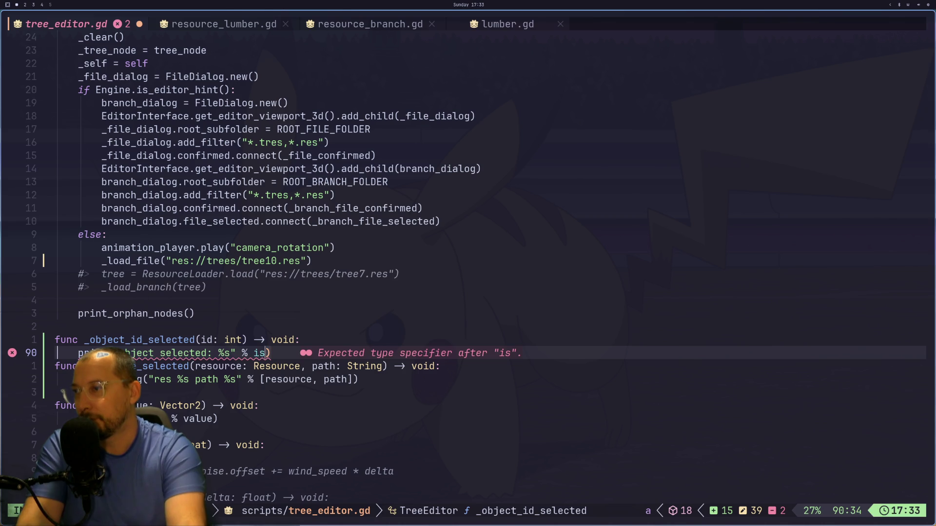
key(BackSpace)
text(d)
key(Escape)
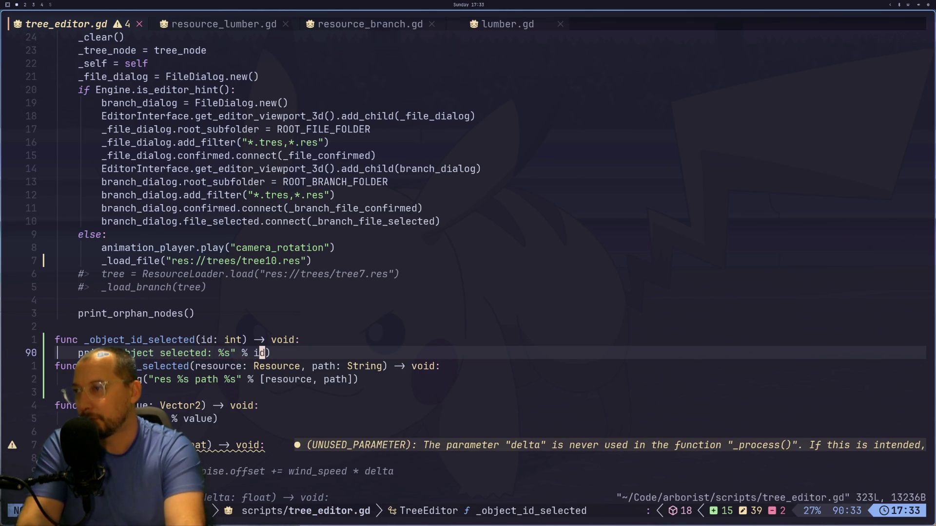
key(o)
key(Escape)
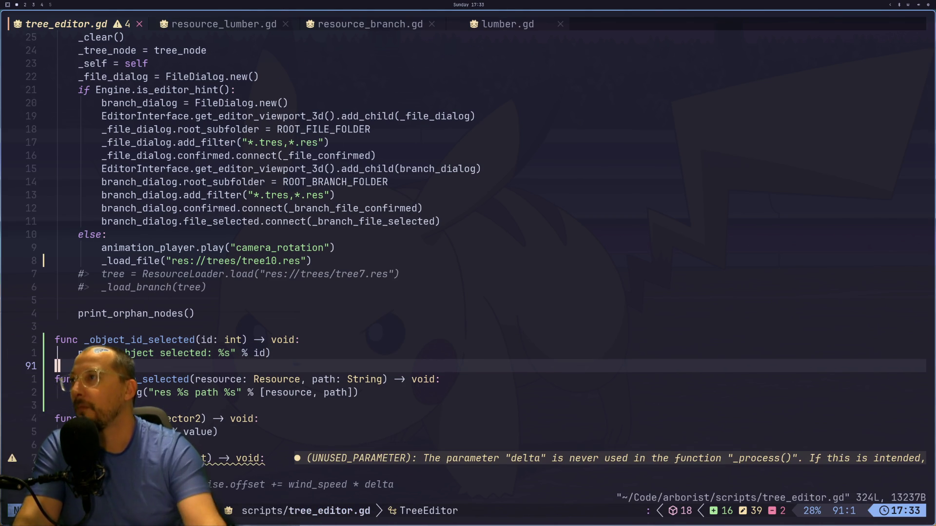
scroll(489, 251, up, 5)
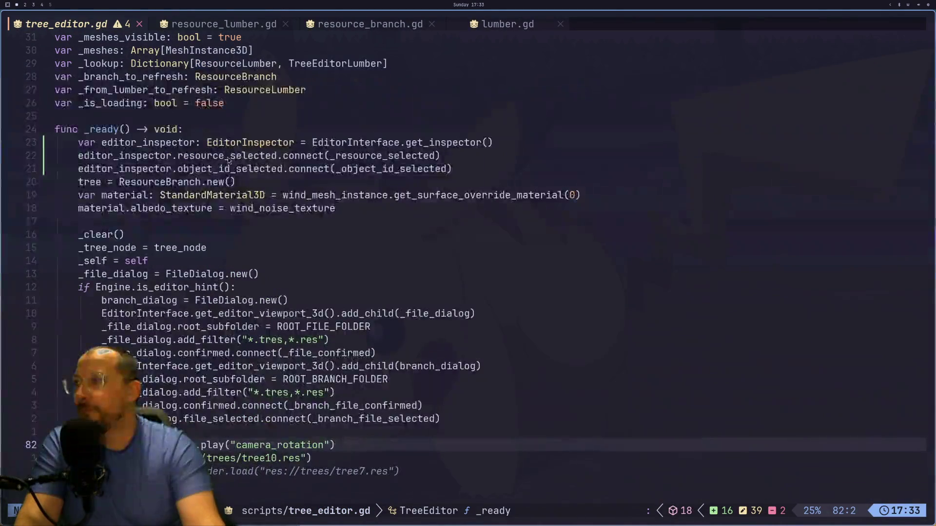
- Search tree_editor.gd for other uses of EditorInterface, briefly checking the Godot editor
click(340, 144)
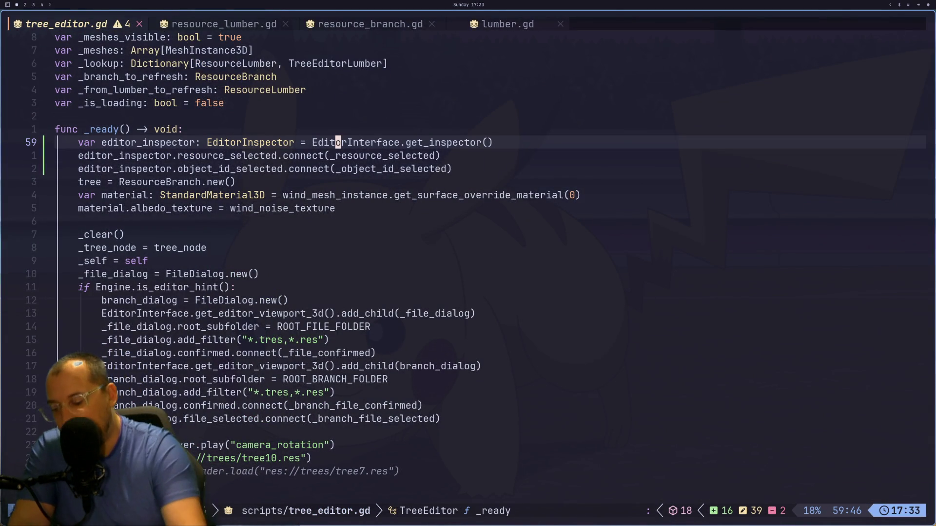
key(asterisk)
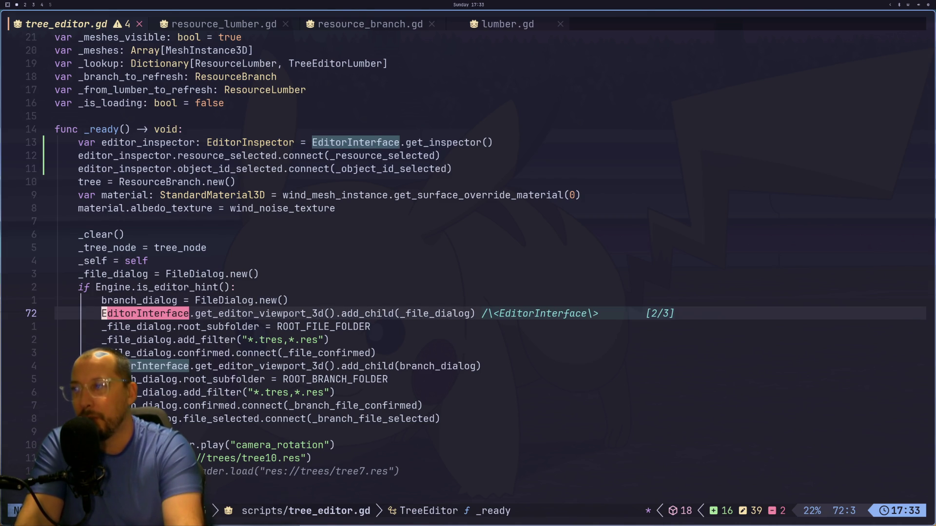
key(super+2)
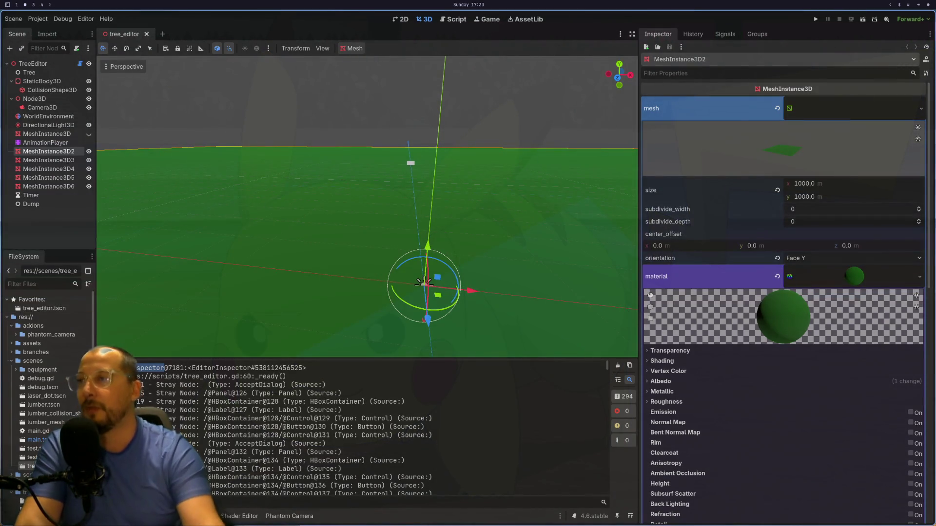
click(146, 34)
key(super+1)
- Delete the print_orphan_nodes() line from _ready, save, and clear Godot's Output log
key(j)
key(ctrl+d)
key(k)
key(k)
key(k)
key(d)
key(d)
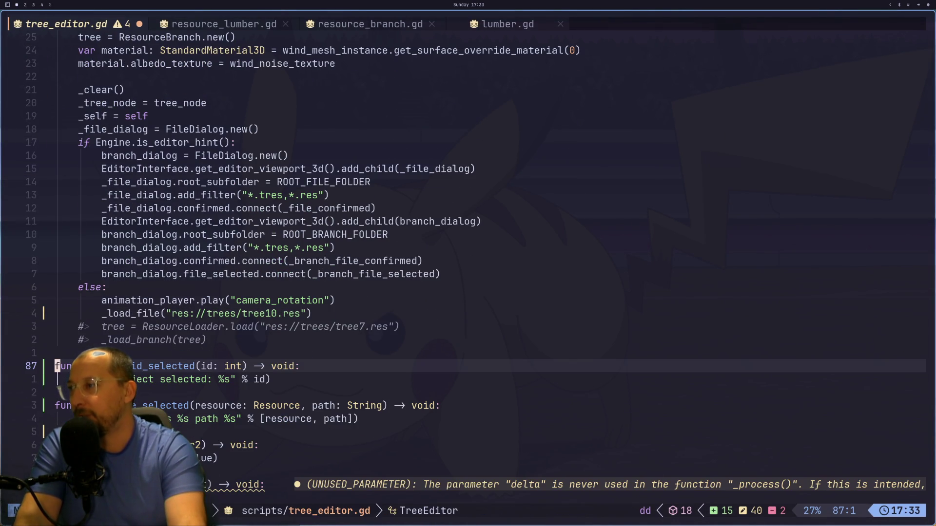
text(:w)
key(Return)
key(super+2)
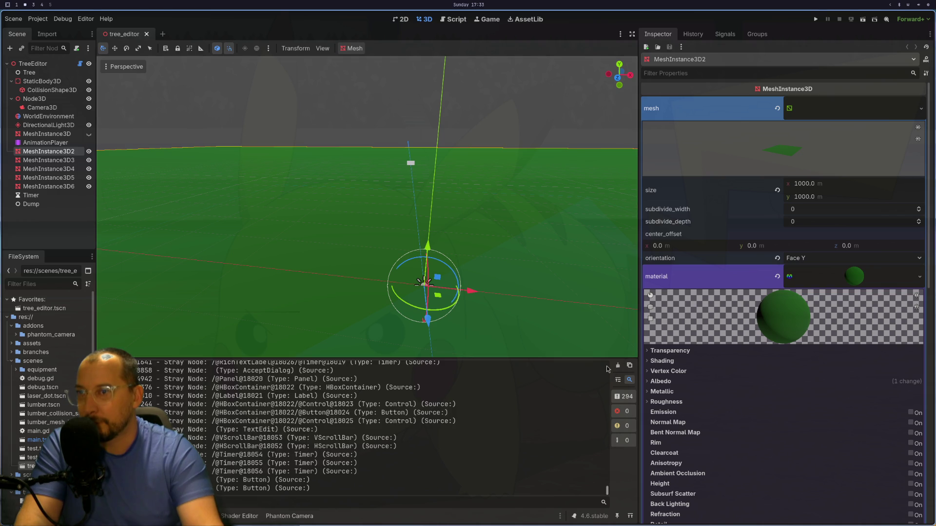
click(617, 366)
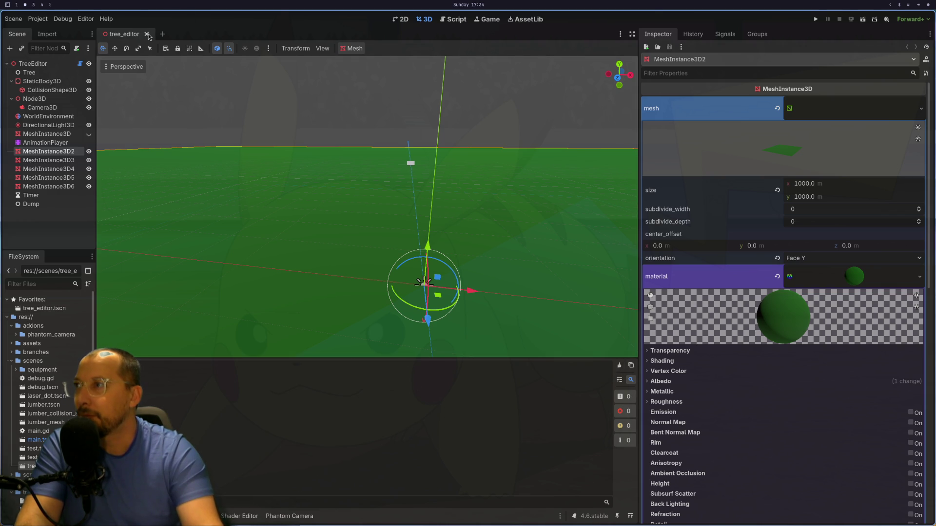
- Set the TreeEditor node's ground property to StaticBody3D via the Inspector's node picker
click(55, 64)
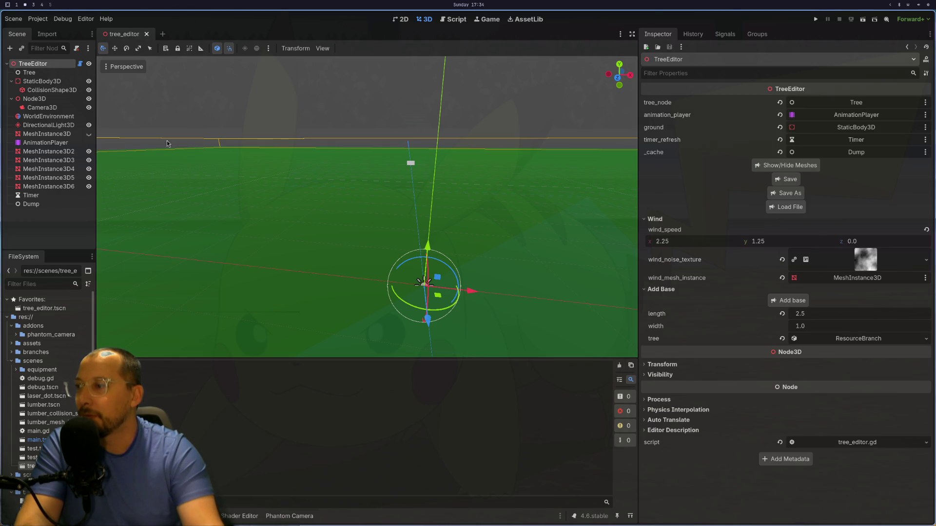
click(827, 130)
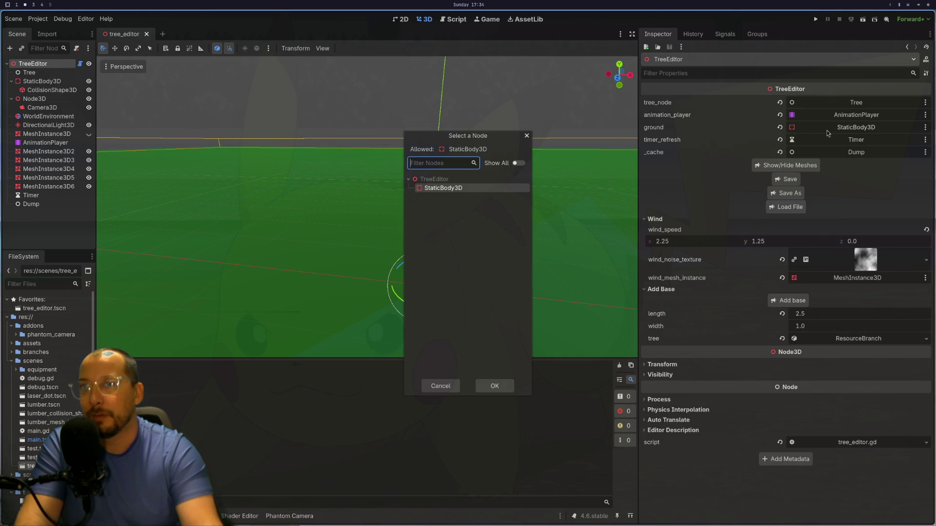
click(474, 189)
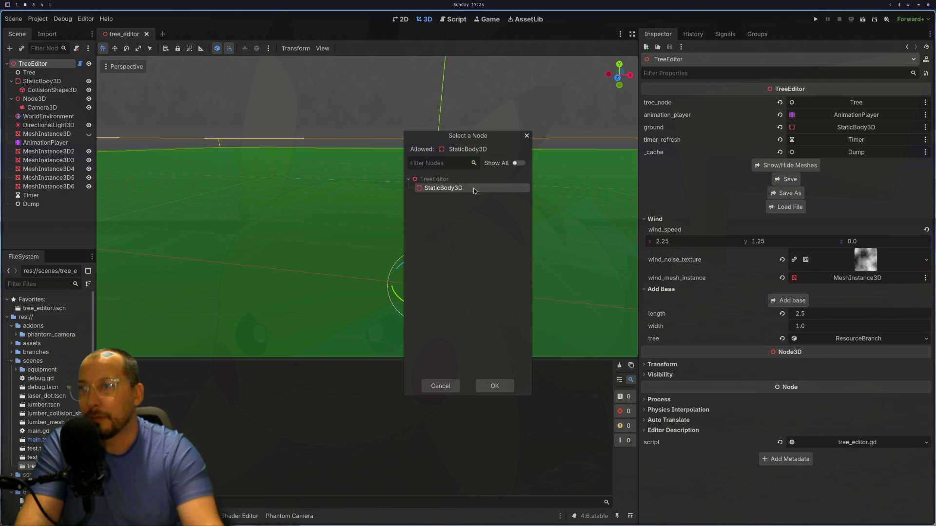
click(498, 384)
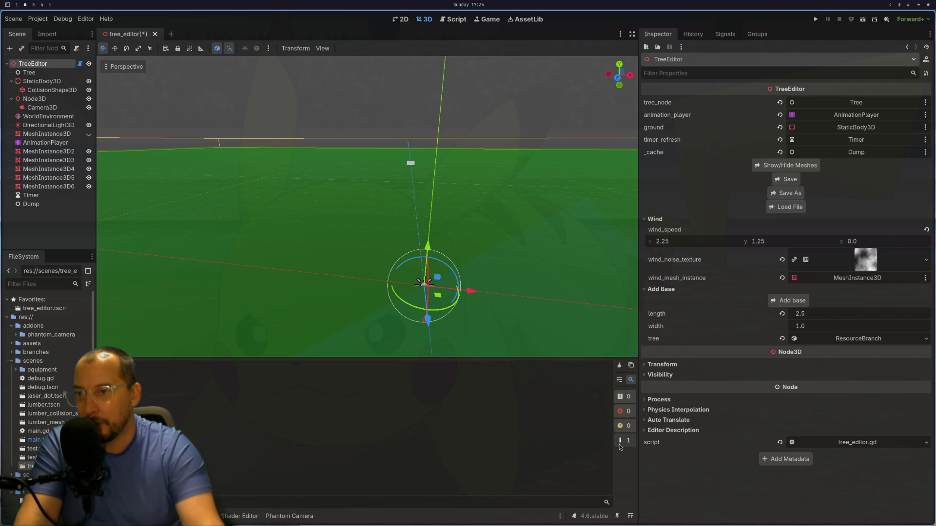
key(super+1)
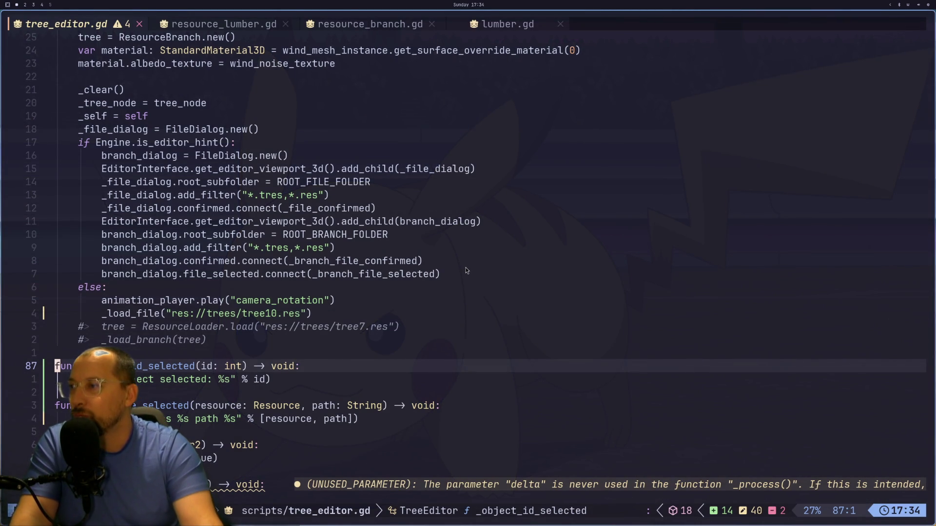
- Switch to the browser and scroll the EditorInspector class reference back to the top
key(super+3)
scroll(92, 273, up, 6)
scroll(92, 273, up, 10)
scroll(96, 264, up, 3)
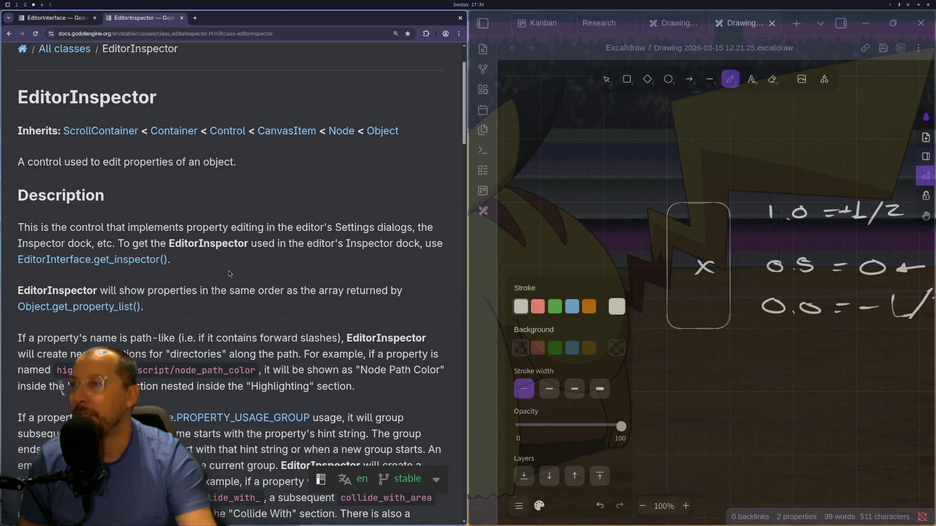
- Open the EditorInterface.get_inspector() link in a new docs tab, then return to Neovim
right_click(111, 260)
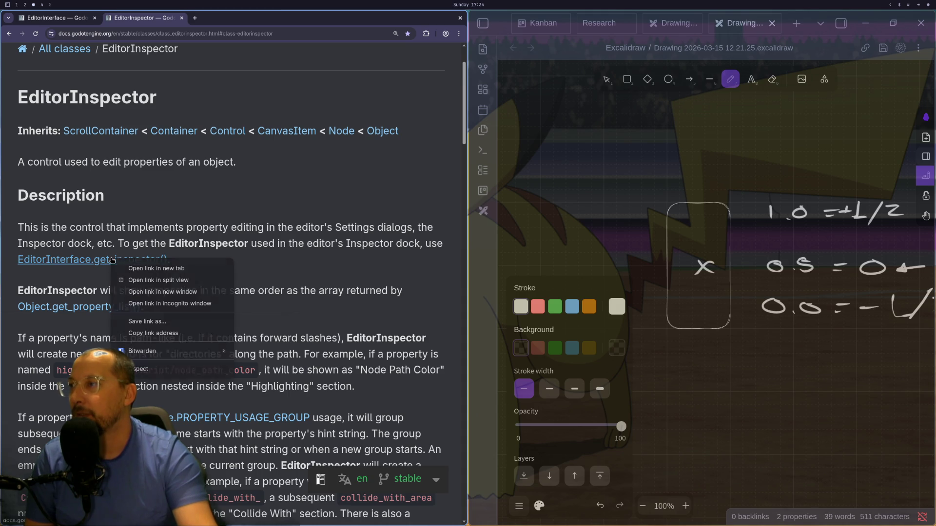
click(147, 268)
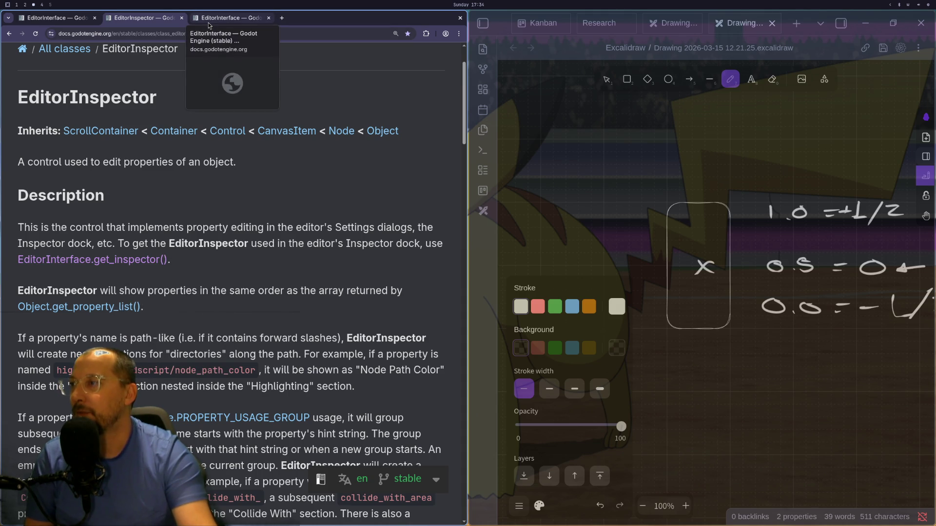
key(super+1)
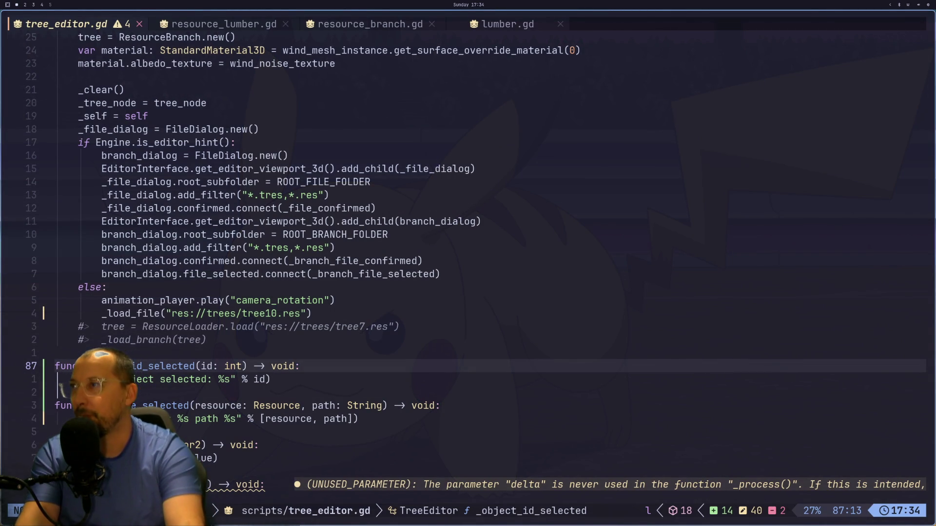
- Skim tree_editor.gd from the top through its exported variables, then return to the docs
key(g)
key(g)
key(j)
key(j)
key(j)
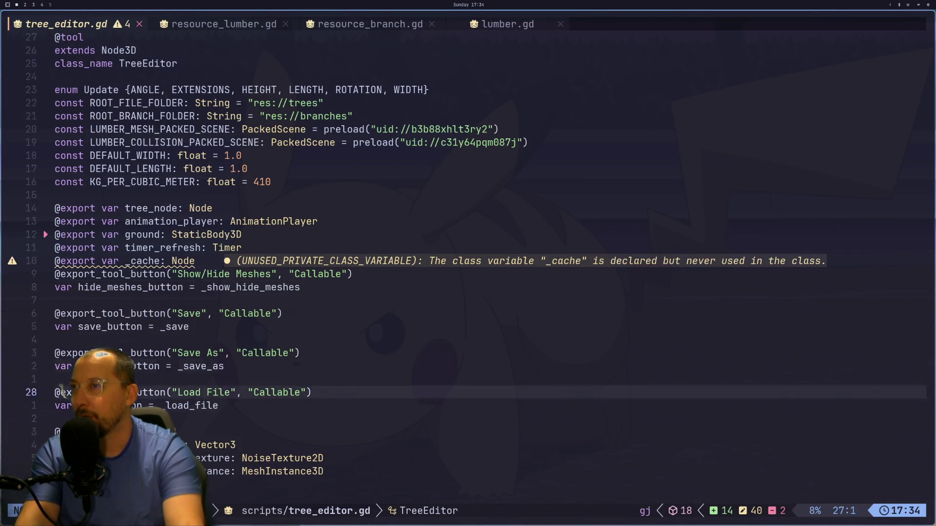
key(z)
key(z)
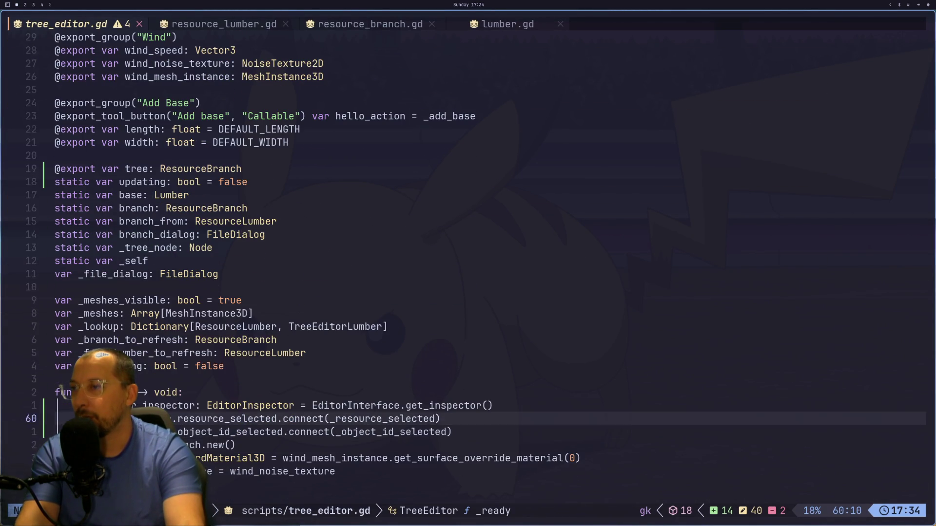
key(super+2)
key(super+3)
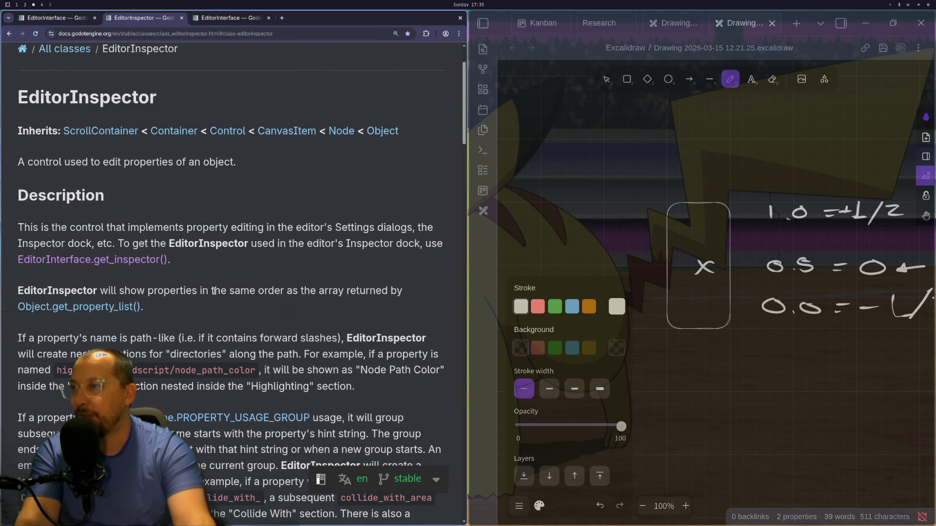
- Read through the EditorInspector class description and jump to the edit(object: Object) method
scroll(192, 306, down, 3)
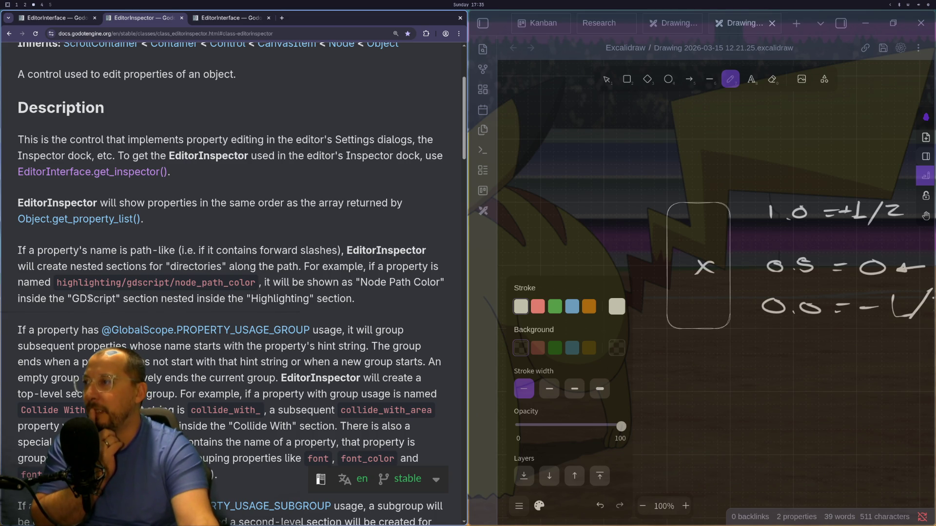
triple_click(213, 288)
click(362, 287)
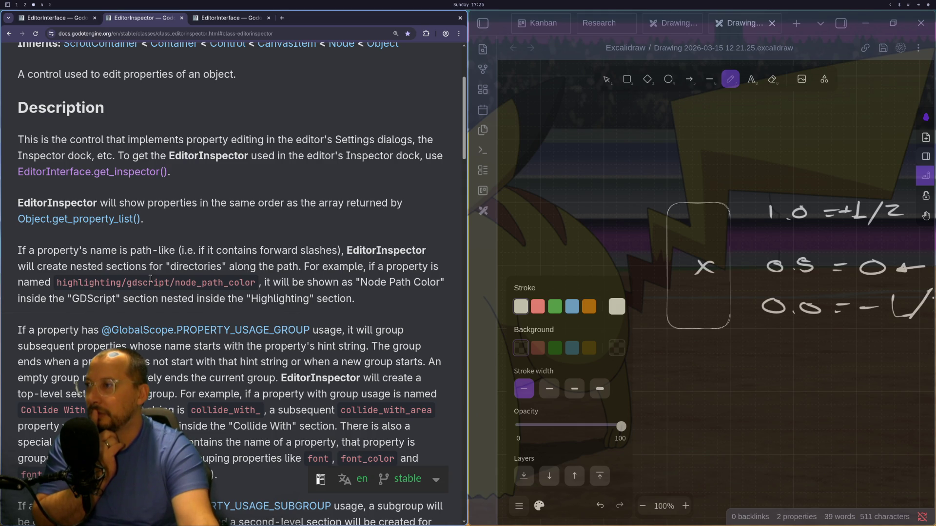
scroll(151, 279, down, 2)
scroll(150, 280, up, 1)
scroll(148, 299, down, 3)
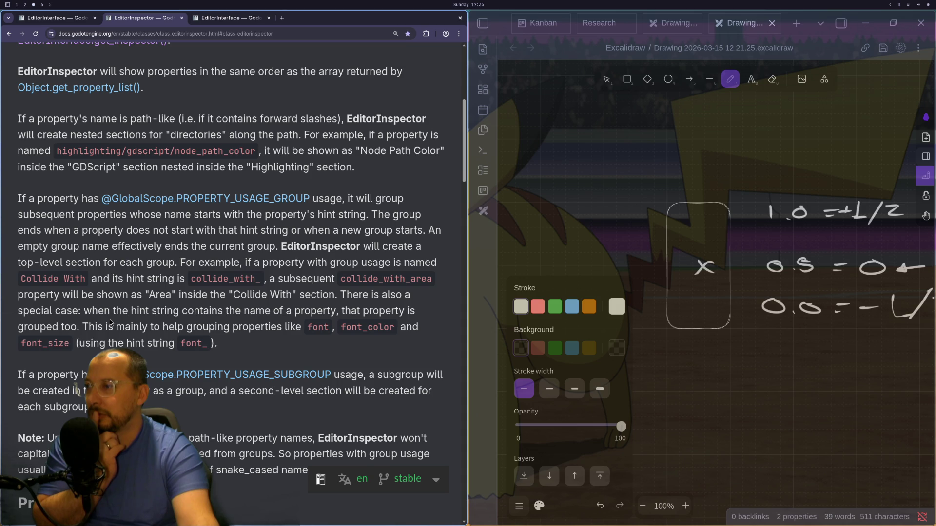
scroll(109, 320, down, 6)
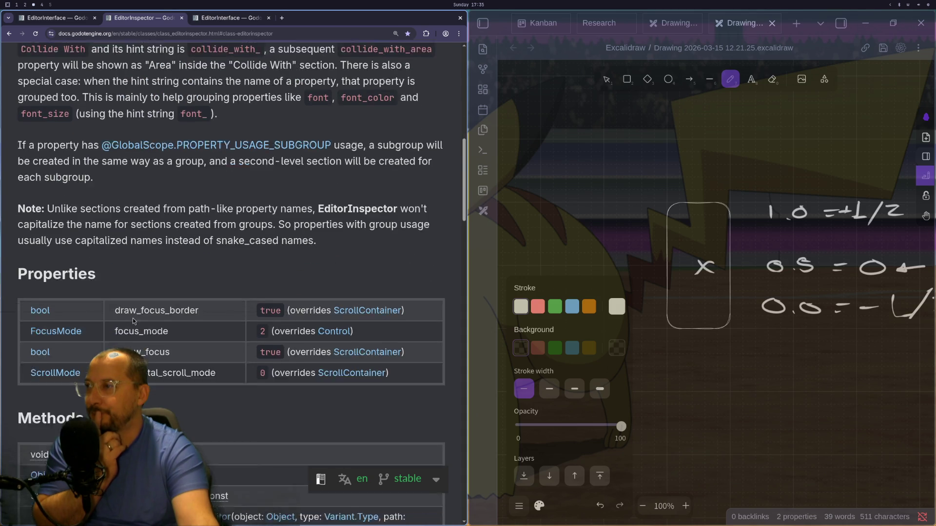
scroll(132, 318, down, 3)
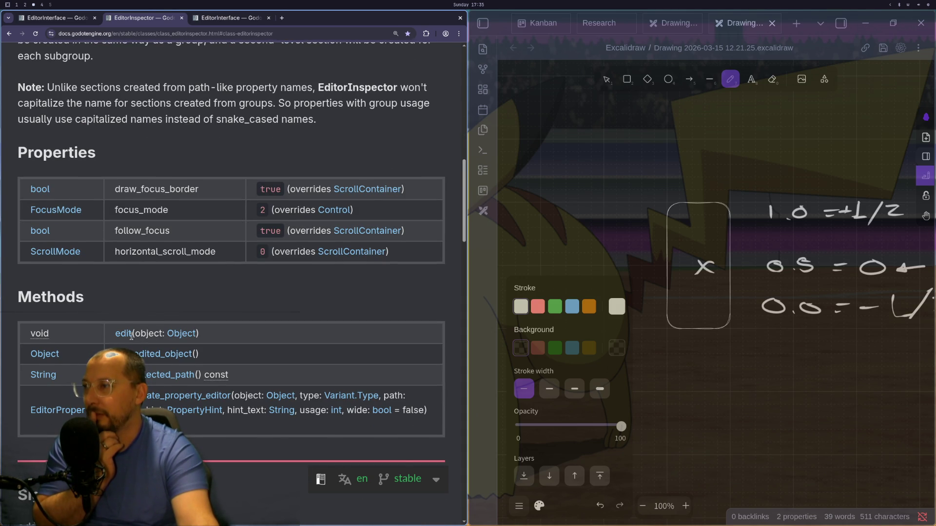
click(122, 335)
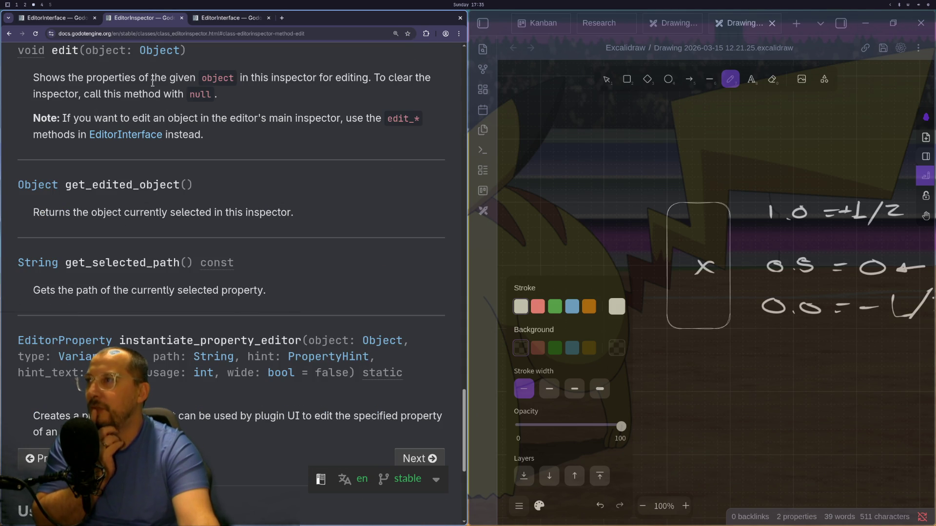
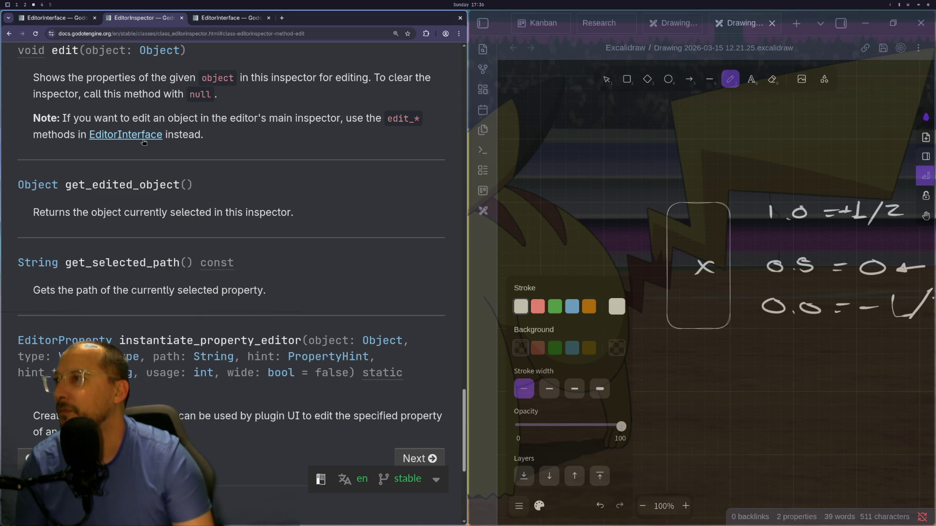
- Glance between the EditorInterface and EditorInspector class reference tabs
scroll(163, 192, up, 1)
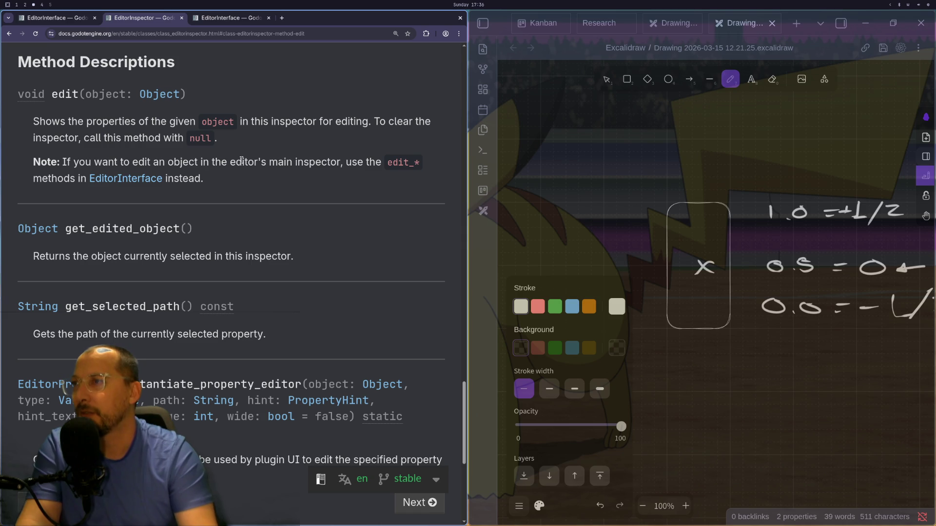
scroll(236, 168, up, 15)
scroll(202, 124, up, 5)
click(238, 18)
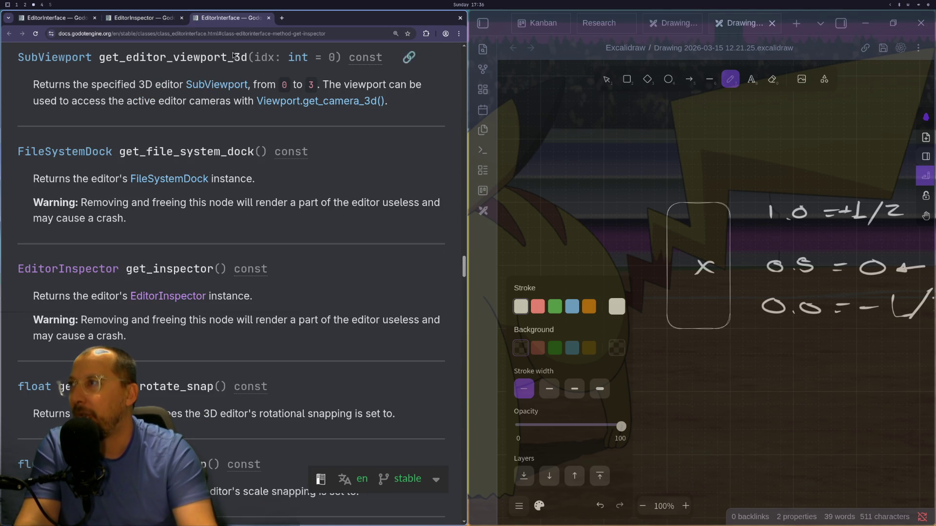
click(141, 18)
- Return to the EditorInterface tab and scroll to its title and description
scroll(231, 225, down, 20)
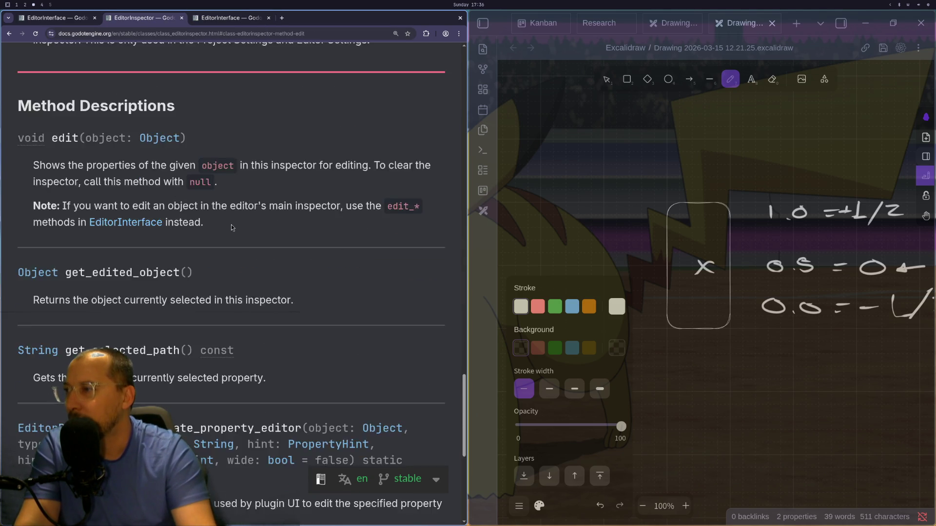
scroll(231, 225, down, 3)
scroll(233, 305, up, 5)
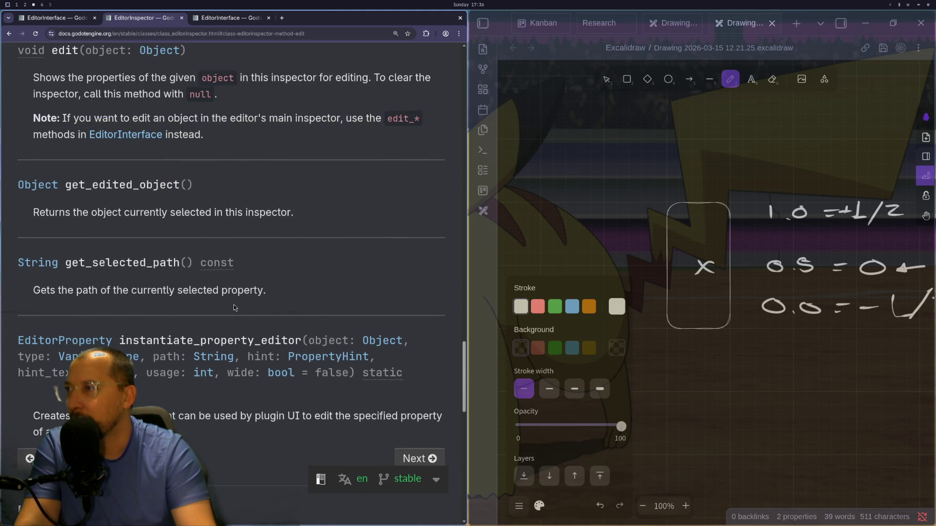
scroll(232, 305, up, 3)
scroll(233, 305, down, 3)
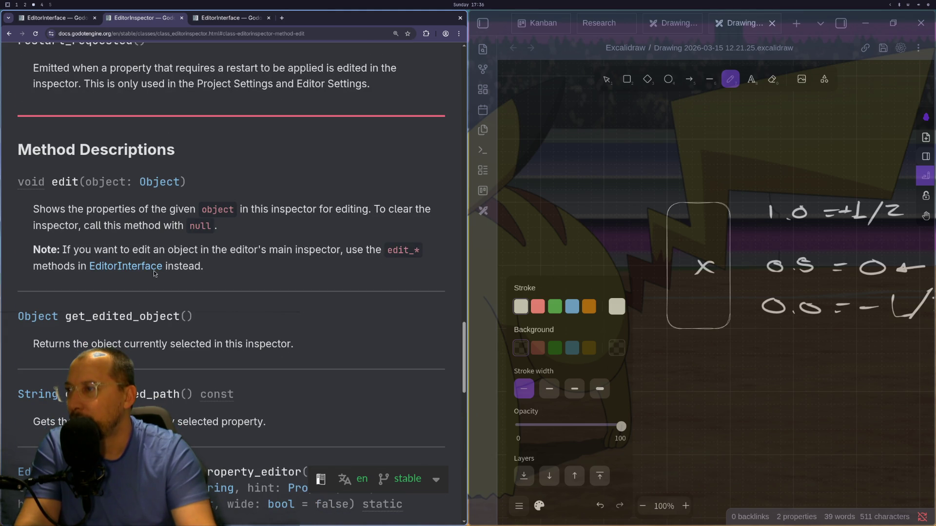
click(215, 19)
scroll(341, 244, up, 3)
drag(463, 263, 449, 39)
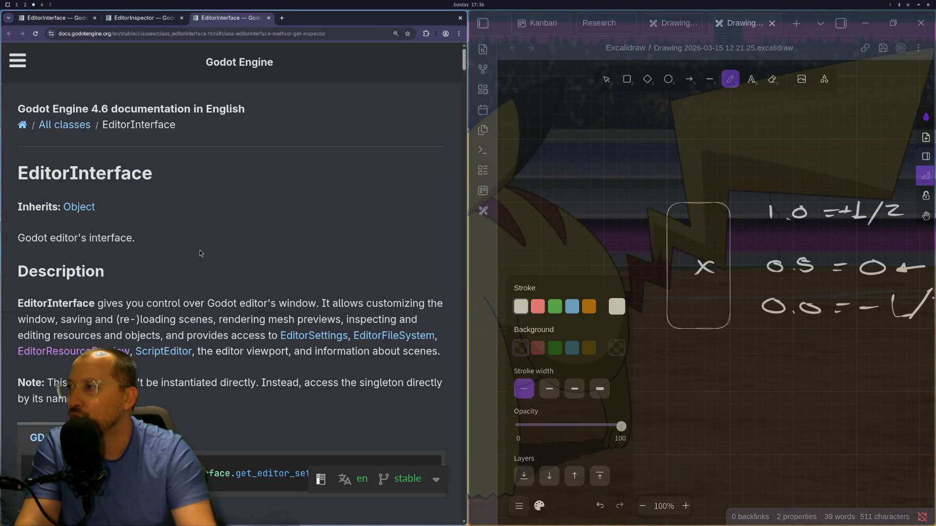
- Scroll the EditorInterface Methods table and follow the get_selection() link to its description
scroll(202, 250, down, 2)
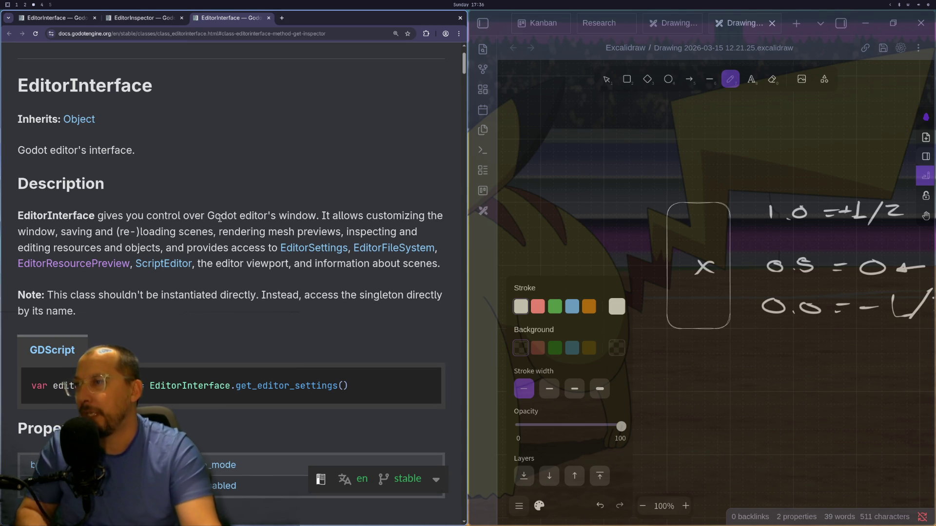
scroll(229, 222, down, 3)
scroll(235, 227, down, 3)
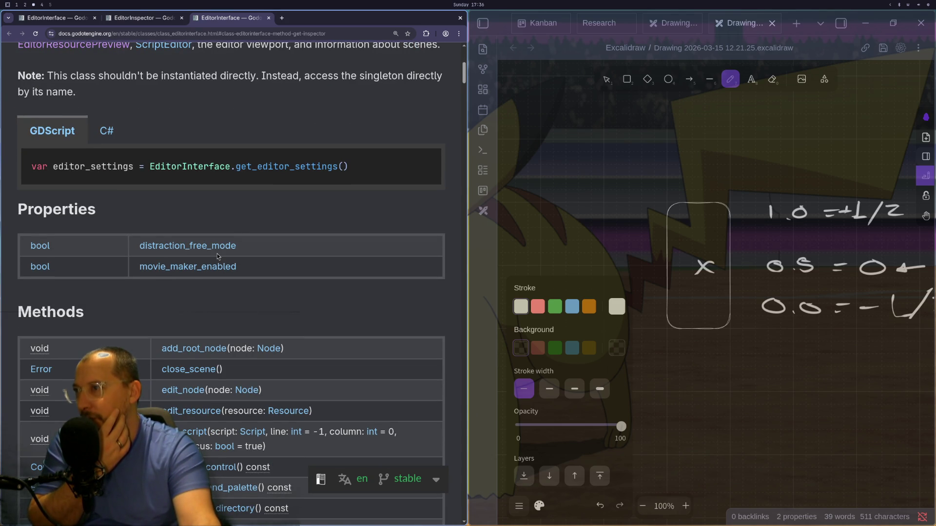
scroll(263, 287, down, 2)
scroll(263, 286, down, 2)
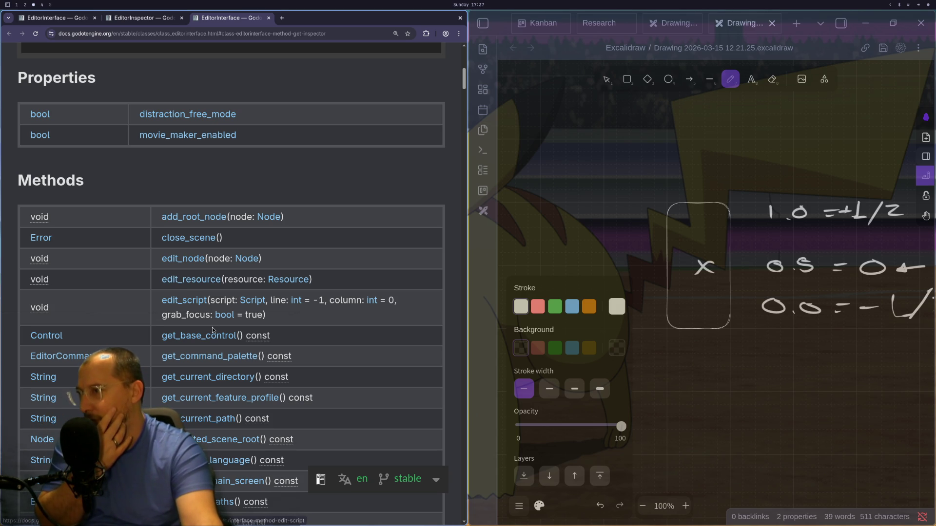
scroll(217, 342, down, 1)
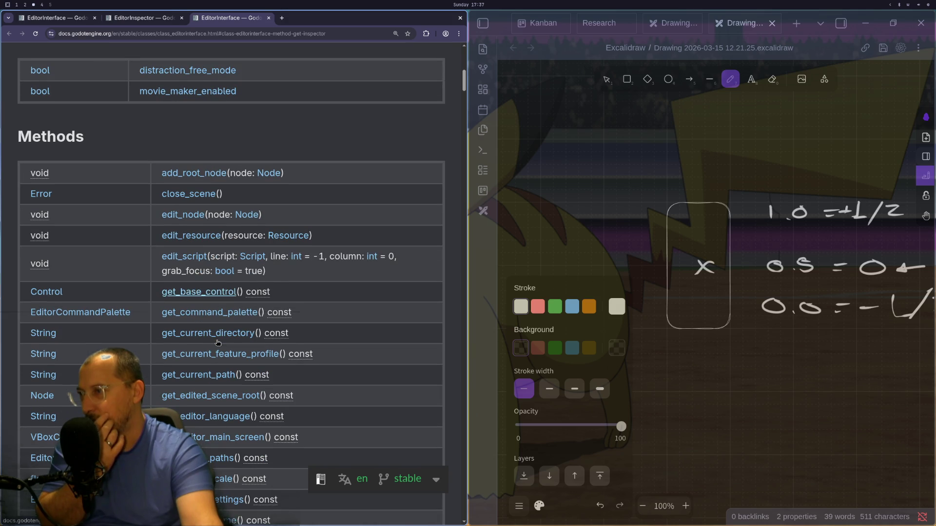
scroll(212, 368, down, 1)
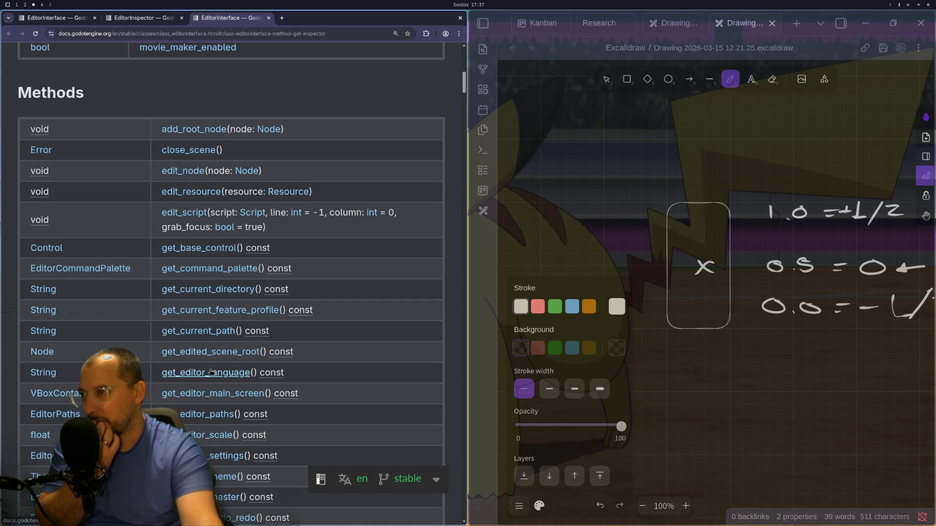
scroll(211, 370, down, 1)
scroll(211, 371, down, 1)
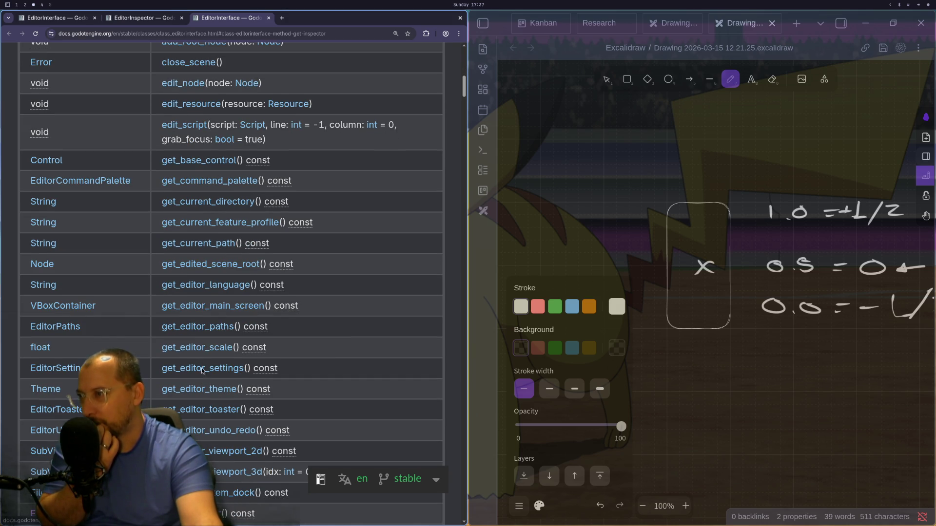
scroll(201, 378, down, 2)
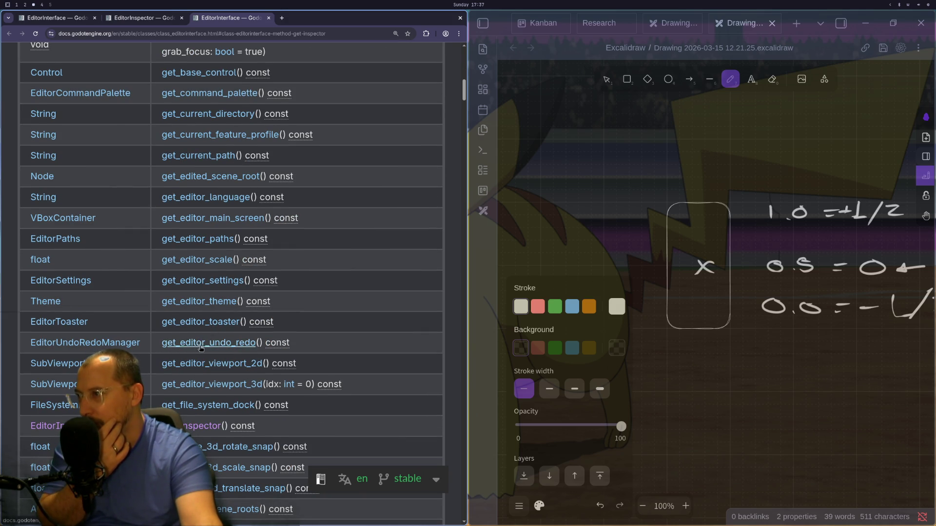
scroll(209, 390, down, 2)
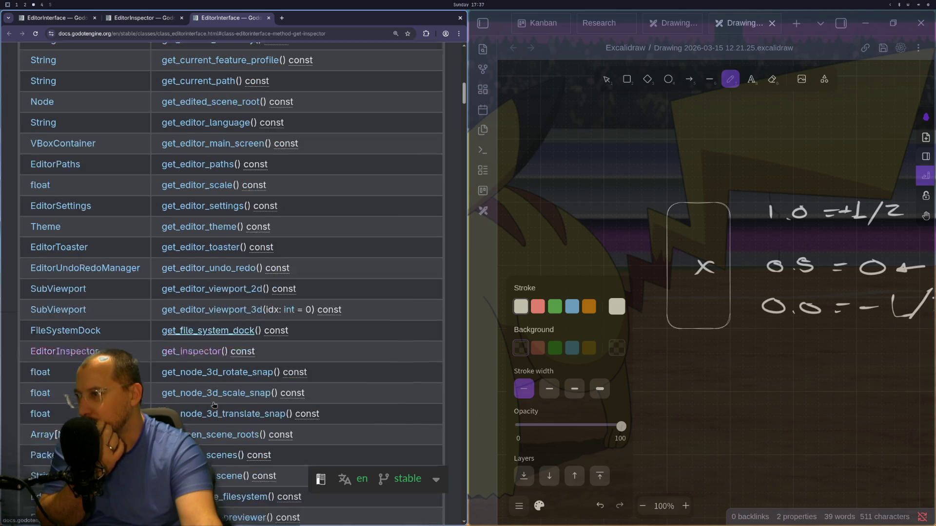
scroll(214, 404, down, 2)
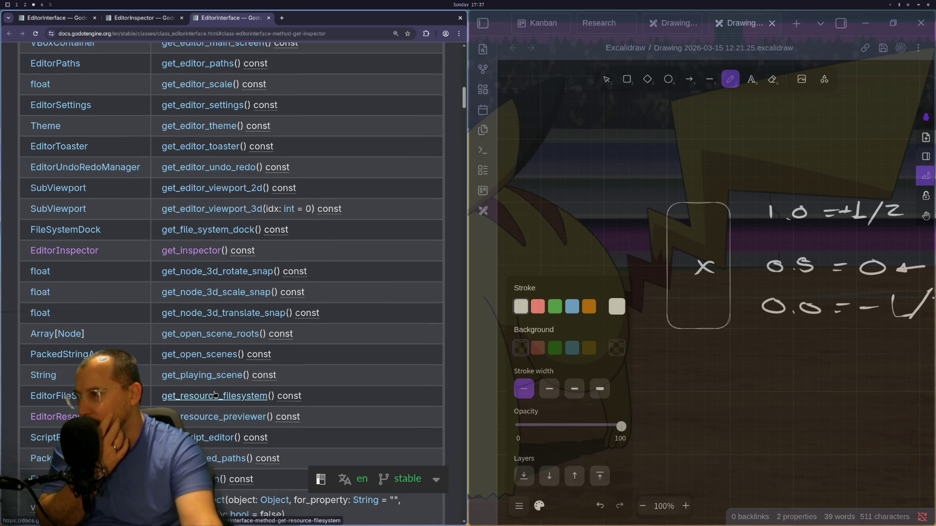
scroll(205, 407, down, 2)
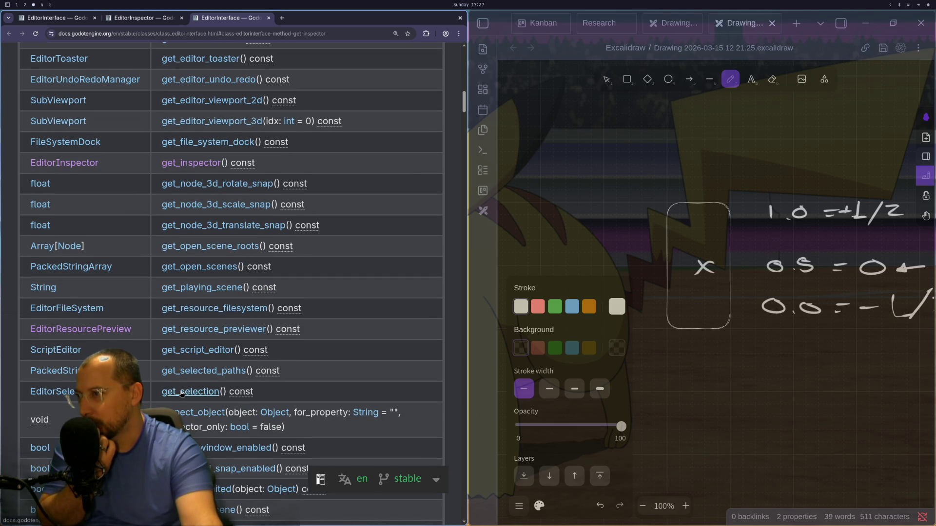
scroll(181, 393, down, 3)
scroll(181, 393, down, 1)
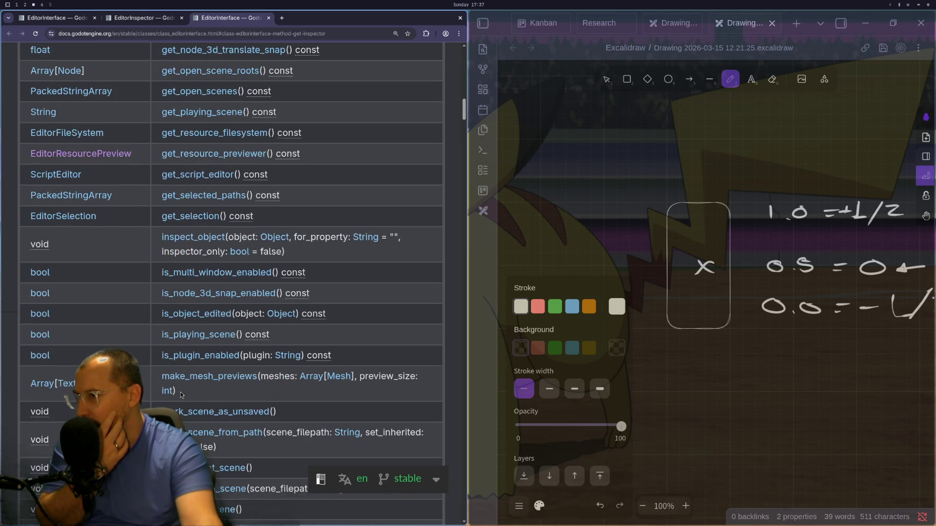
scroll(180, 393, down, 1)
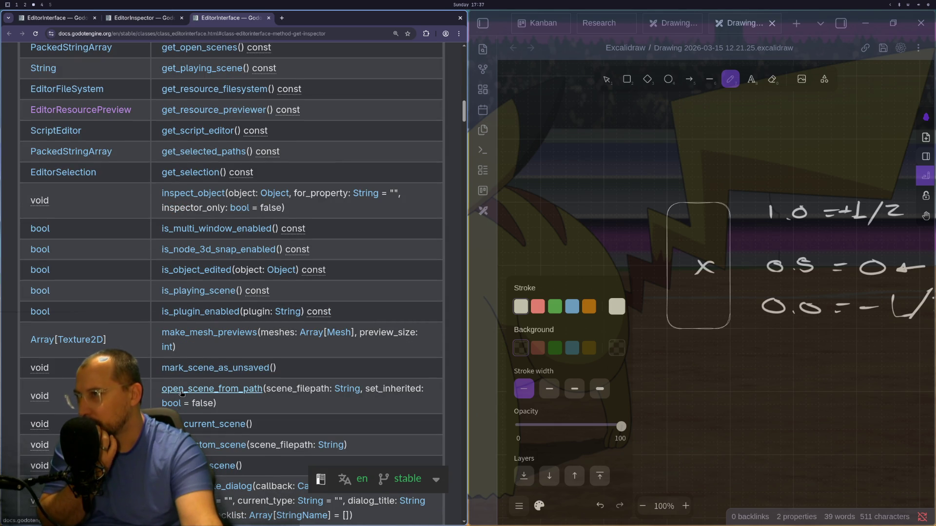
click(208, 173)
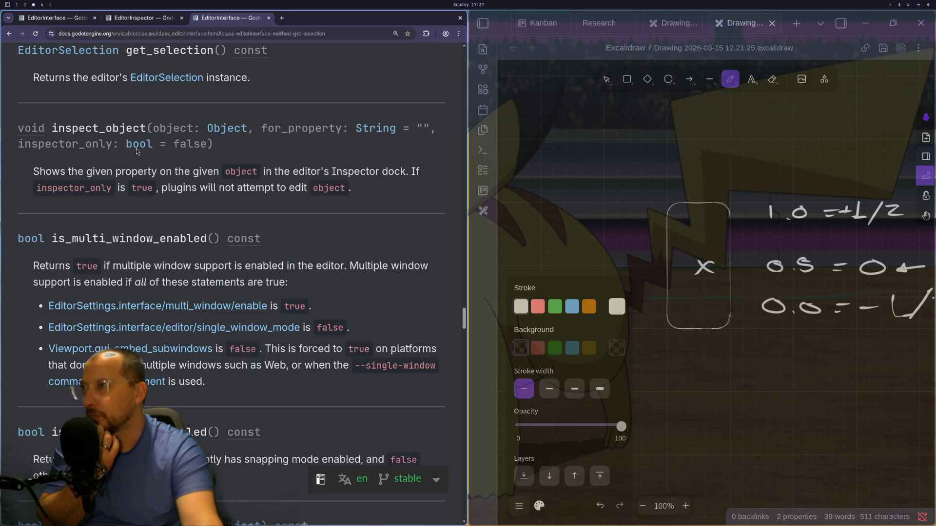
- Open the EditorSelection class reference from the get_selection description
click(157, 84)
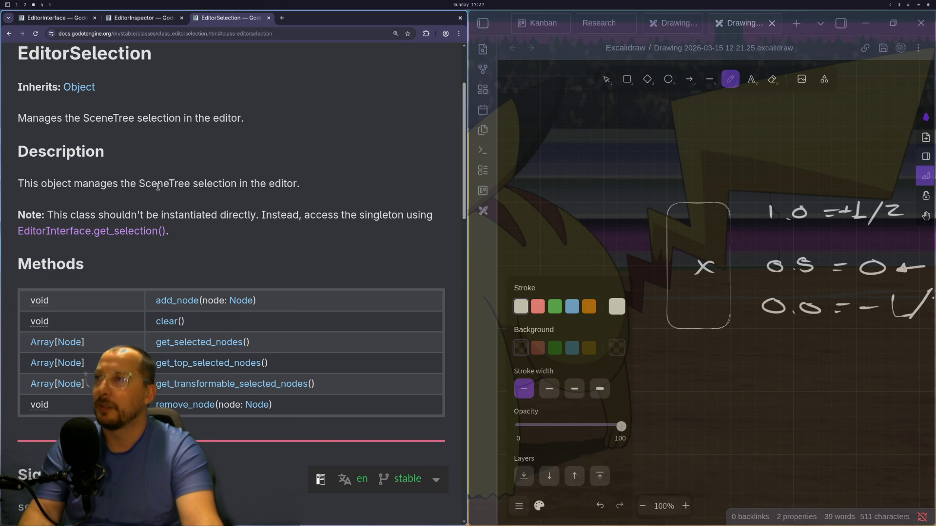
key(super+1)
key(super+2)
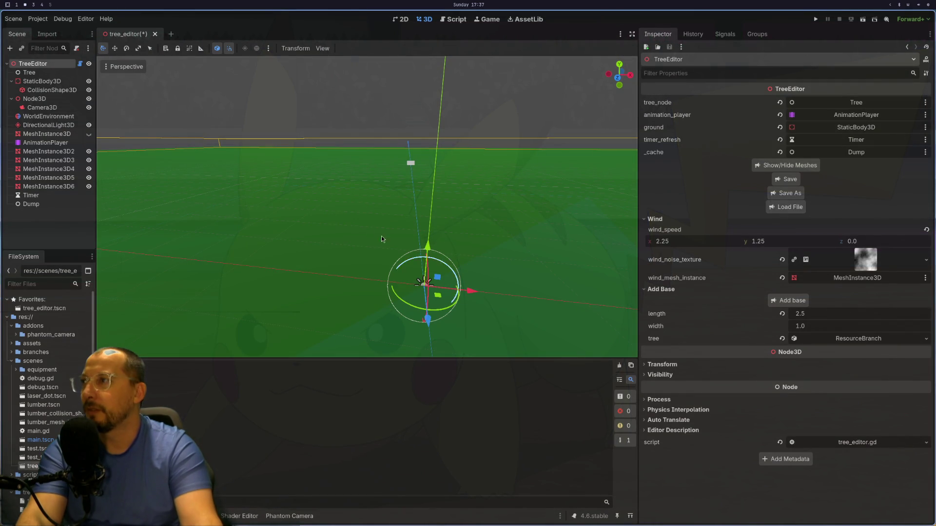
key(super+1)
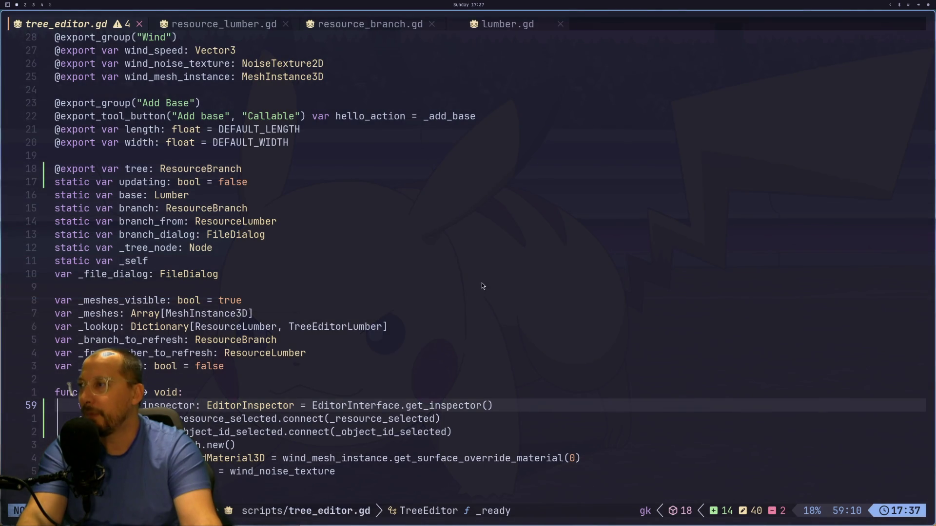
key(super+3)
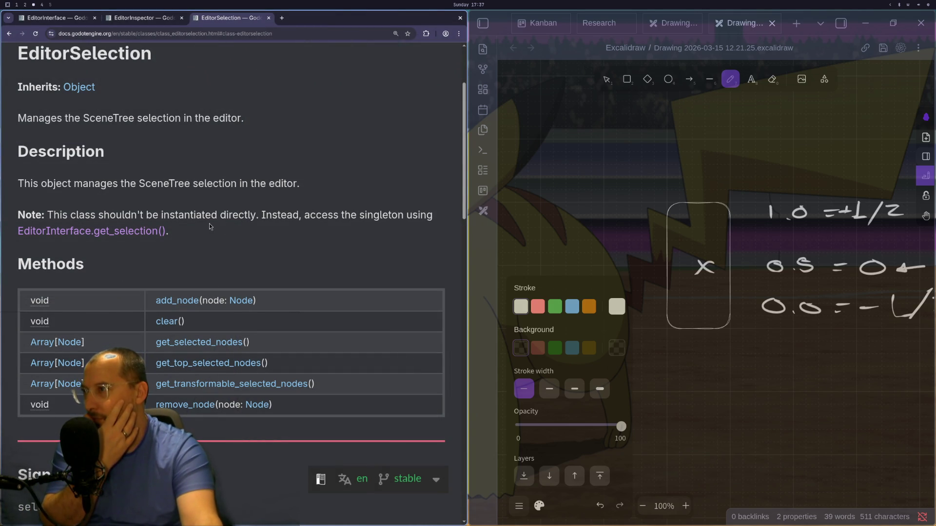
- Go back from EditorSelection and scroll up to the EditorInterface Properties and Methods tables
scroll(209, 219, down, 3)
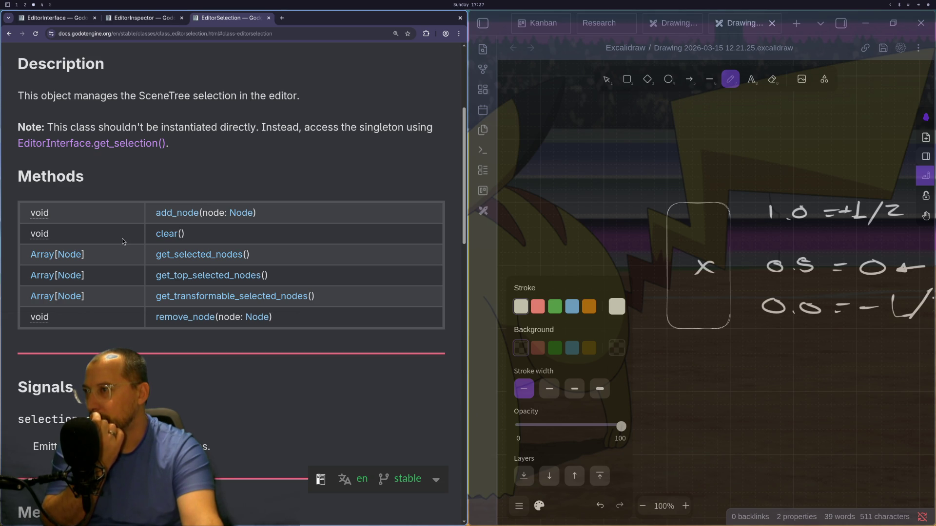
scroll(121, 238, down, 4)
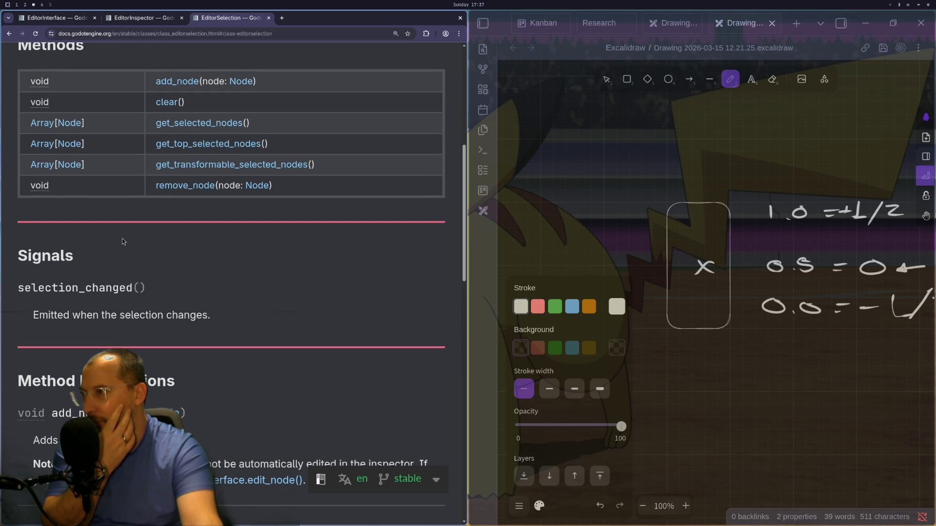
click(8, 33)
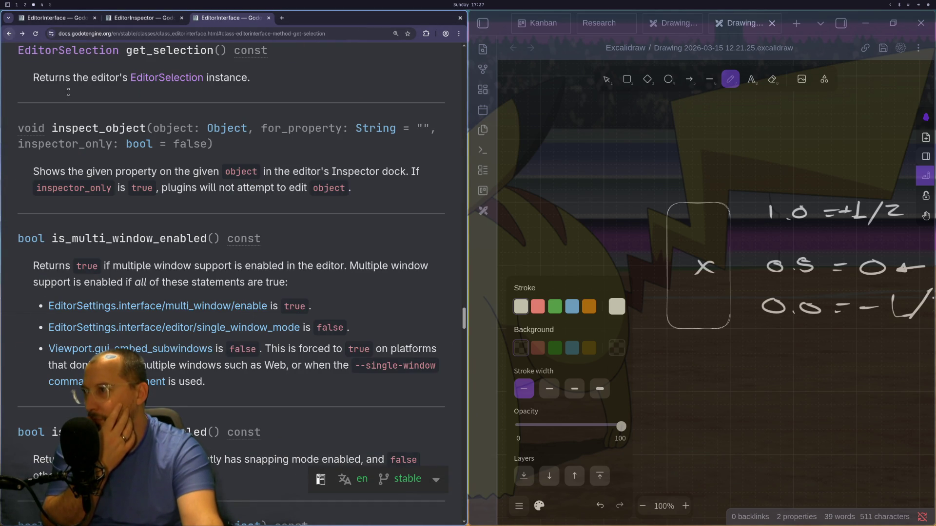
scroll(170, 216, up, 10)
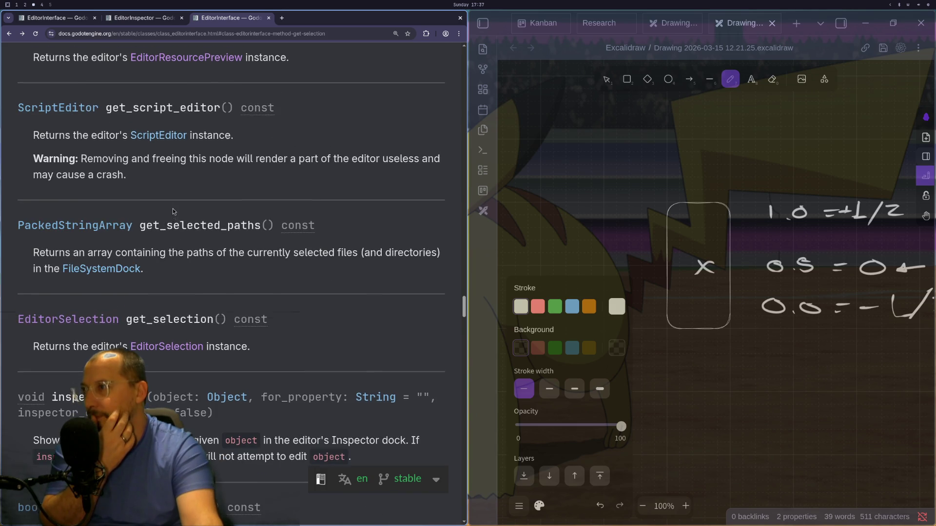
scroll(173, 212, up, 13)
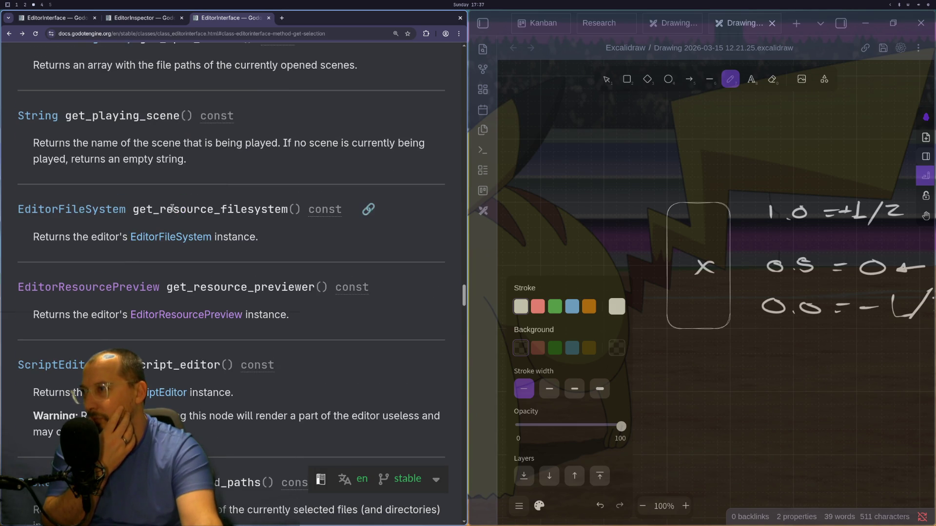
scroll(172, 208, up, 20)
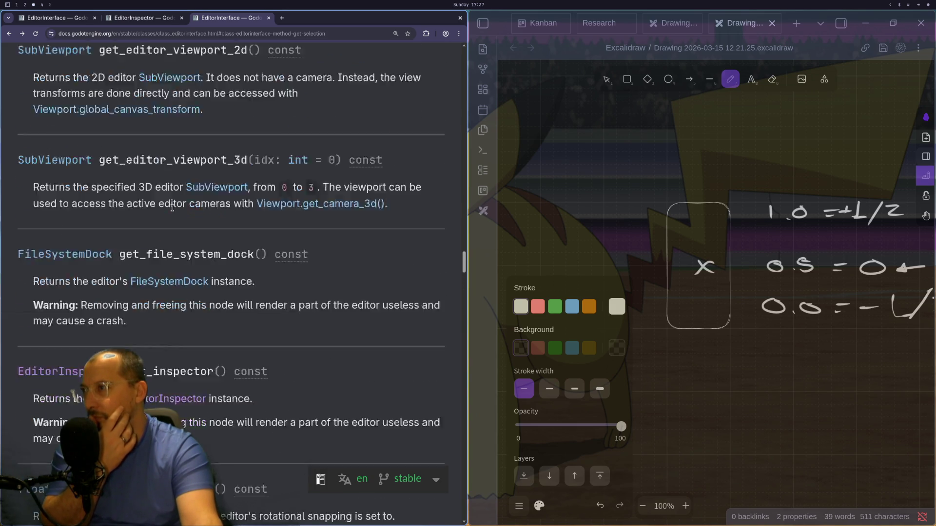
scroll(172, 208, up, 8)
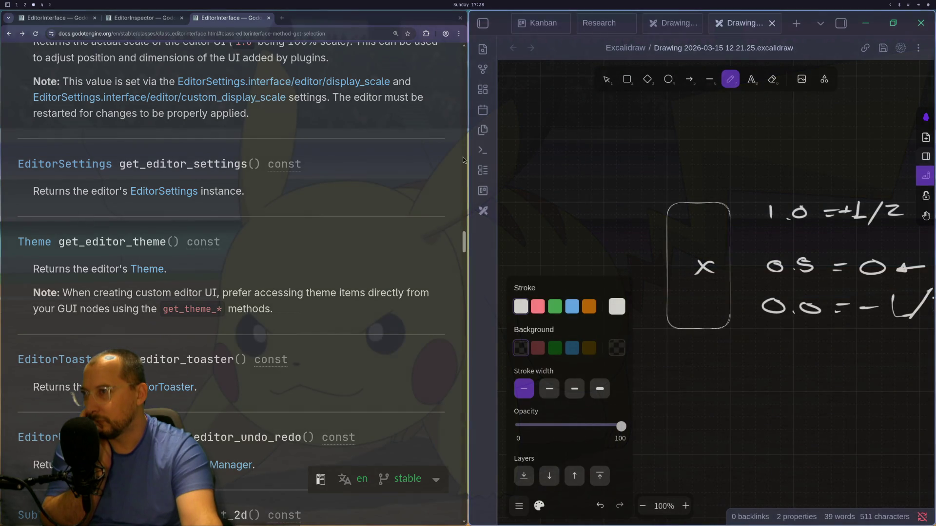
scroll(464, 102, up, 15)
scroll(464, 102, up, 20)
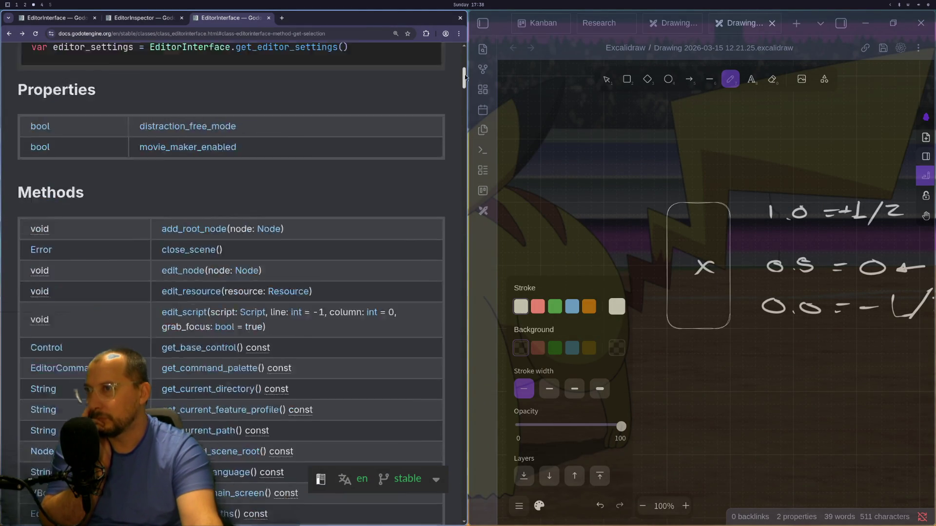
- Scroll the EditorInterface docs past the get_* methods to the Property Descriptions
scroll(441, 98, down, 5)
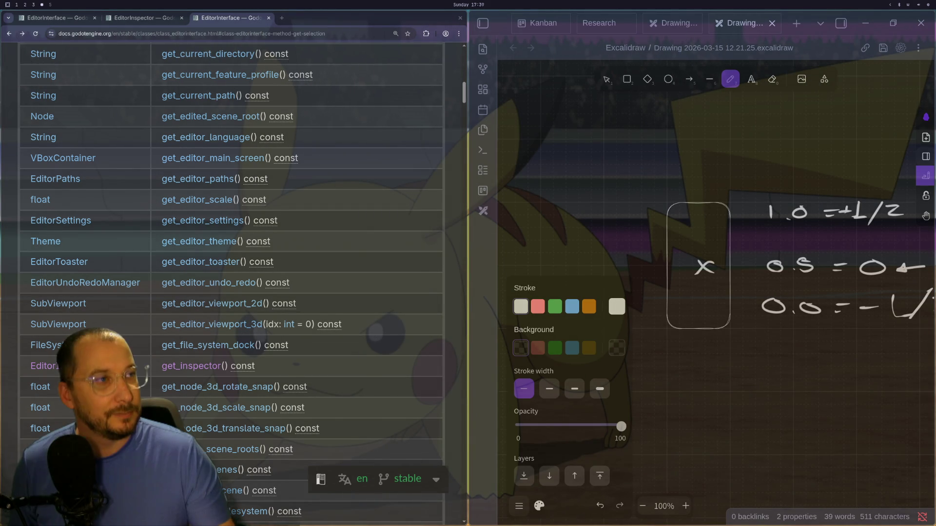
key(super+3)
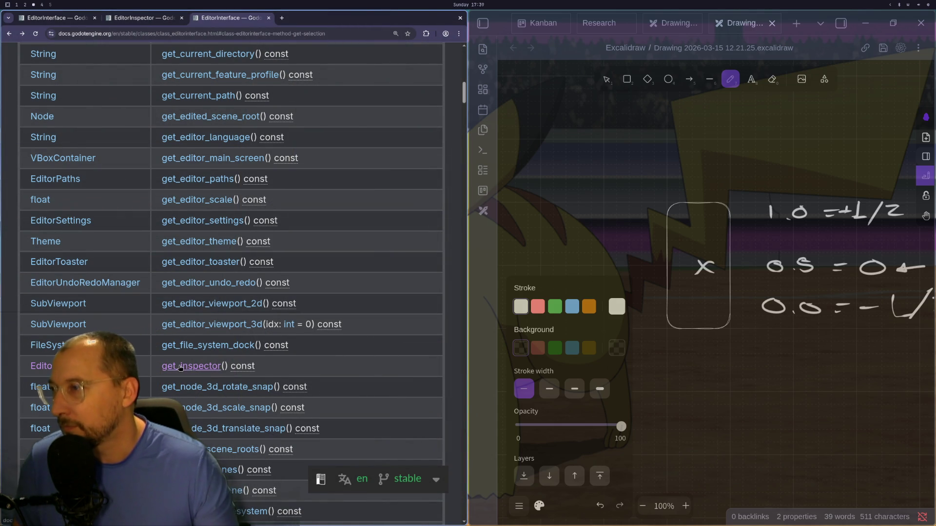
scroll(154, 364, down, 15)
scroll(154, 364, down, 8)
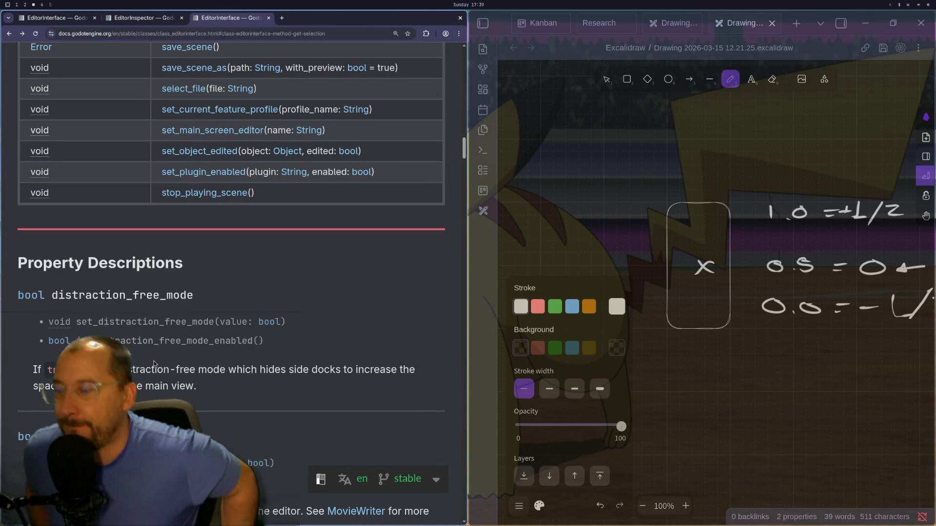
key(super+1)
key(super+2)
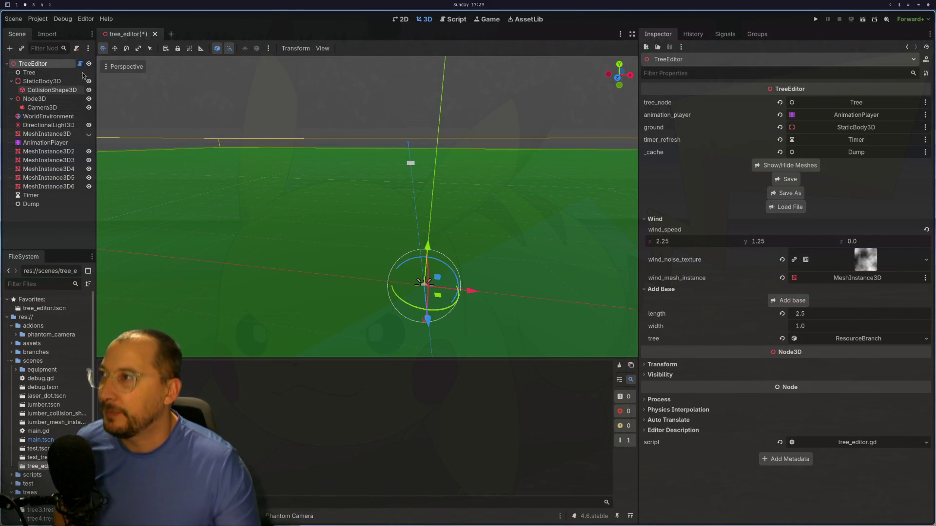
- Scroll the Inspector up to the TreeEditor's tree ResourceBranch properties
scroll(251, 214, up, 2)
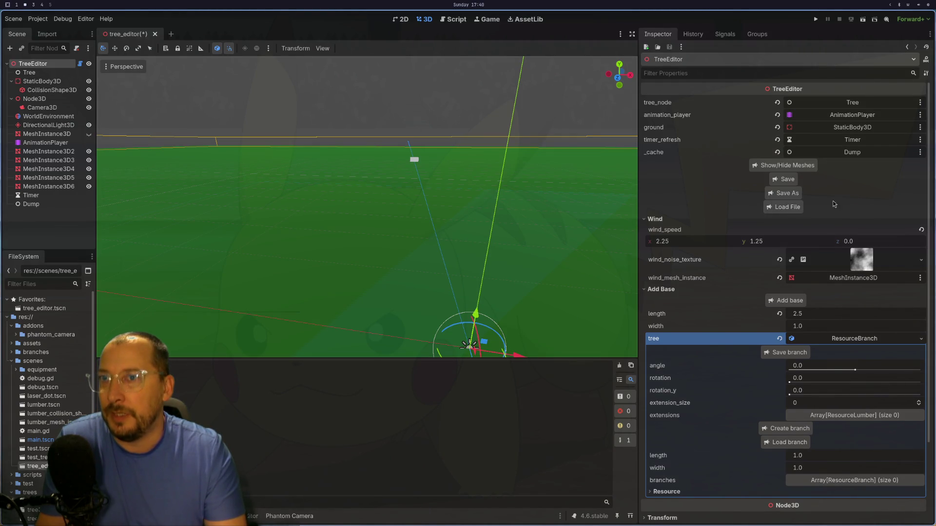
- Load tree10.res into the tree property and zoom in on the generated fractal tree
click(783, 207)
scroll(185, 106, down, 3)
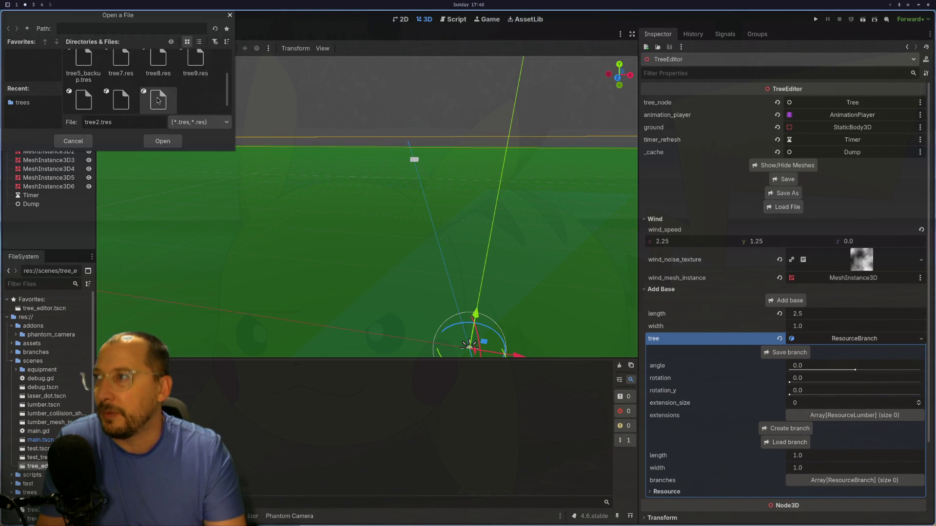
click(120, 90)
click(81, 98)
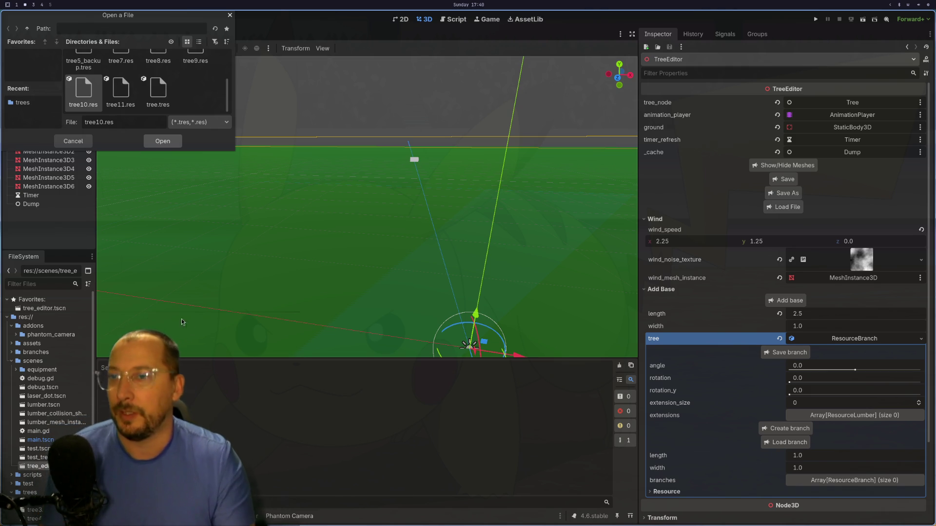
click(152, 142)
scroll(306, 261, down, 4)
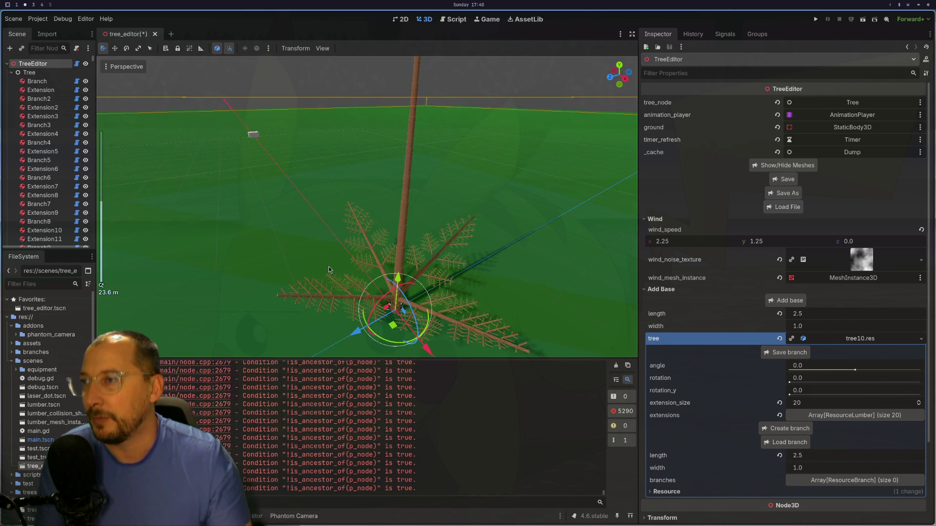
scroll(382, 271, up, 5)
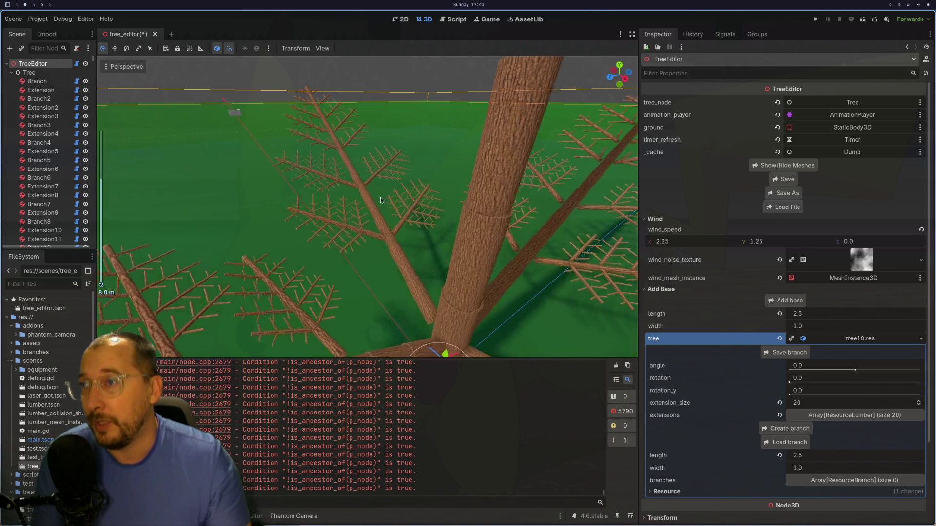
- Select TreeEditor and expand extensions element 0: length 2.425, width 0.9, four branches
drag(380, 200, 334, 152)
click(352, 192)
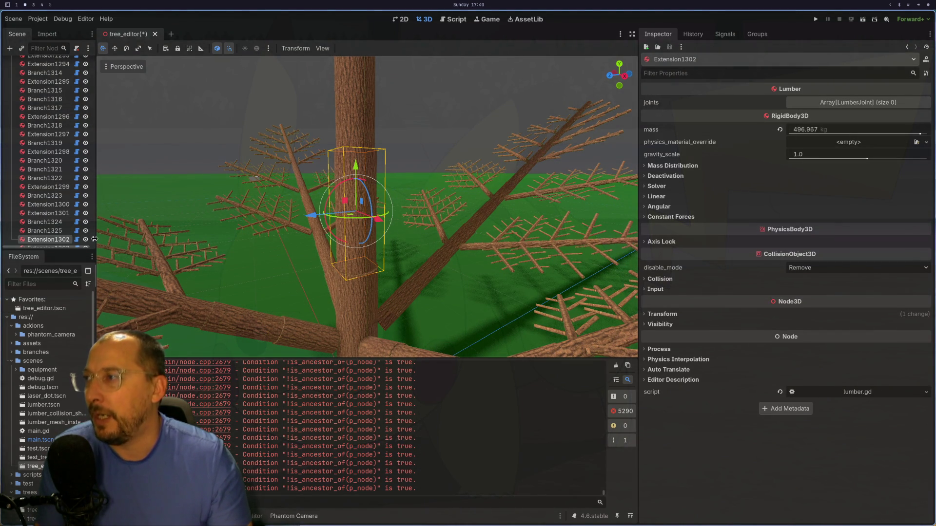
mouse_move(94, 243)
mouse_down()
mouse_move(78, 83)
mouse_move(56, 70)
mouse_up()
click(55, 64)
scroll(725, 384, down, 3)
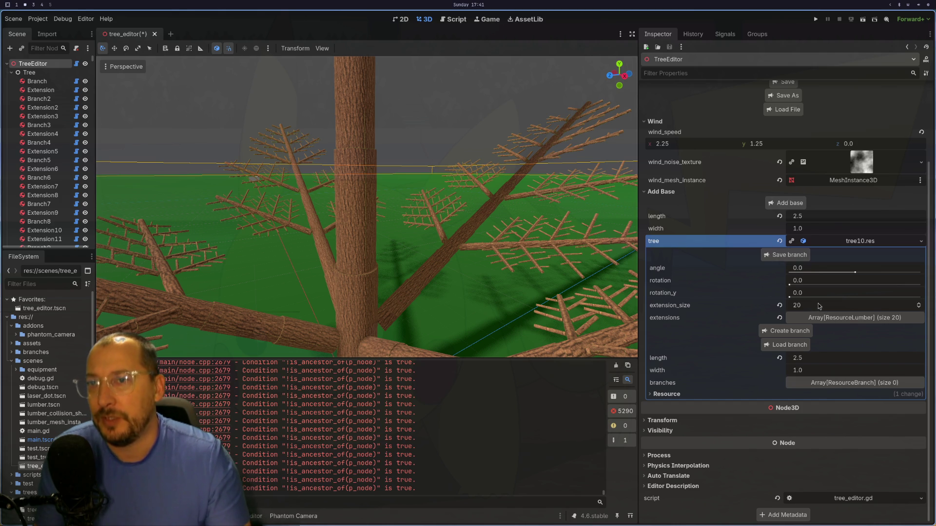
click(848, 320)
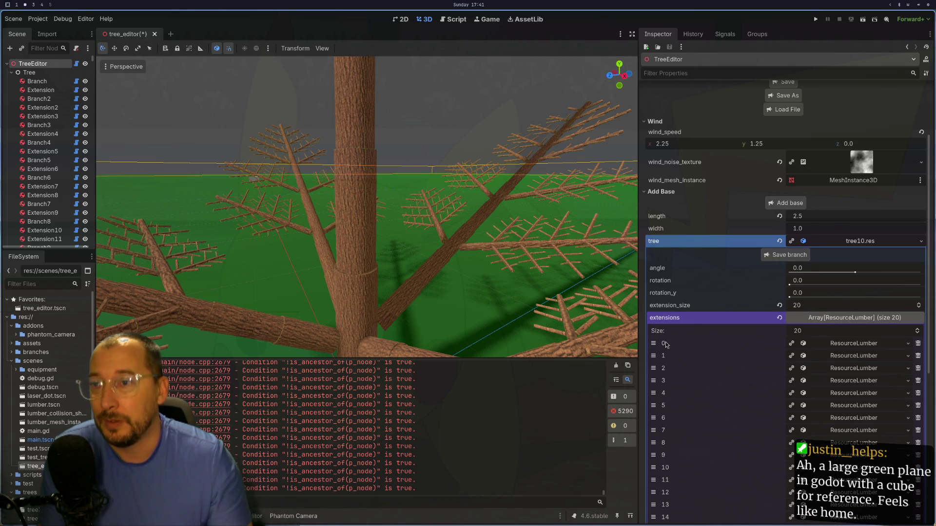
click(849, 348)
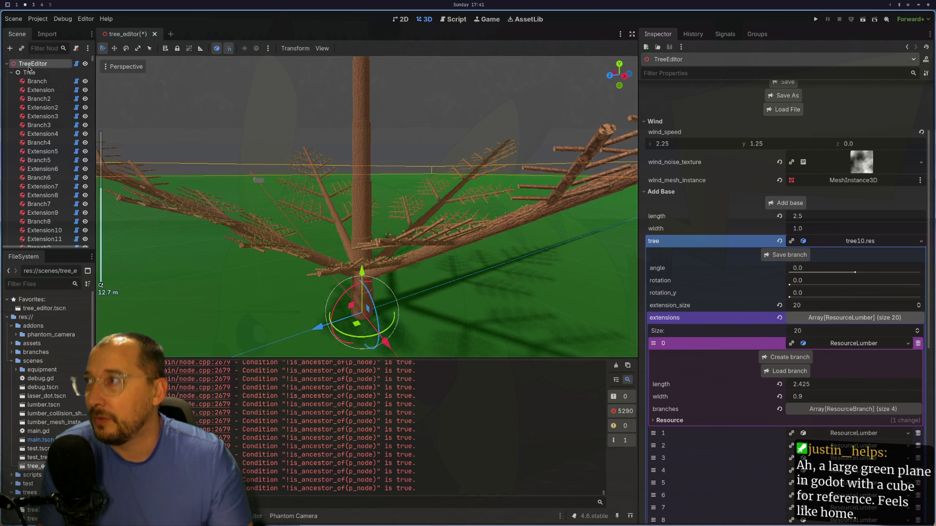
- Select the Extension1303 lumber body in the hidden tree and focus the view on it
scroll(768, 138, up, 5)
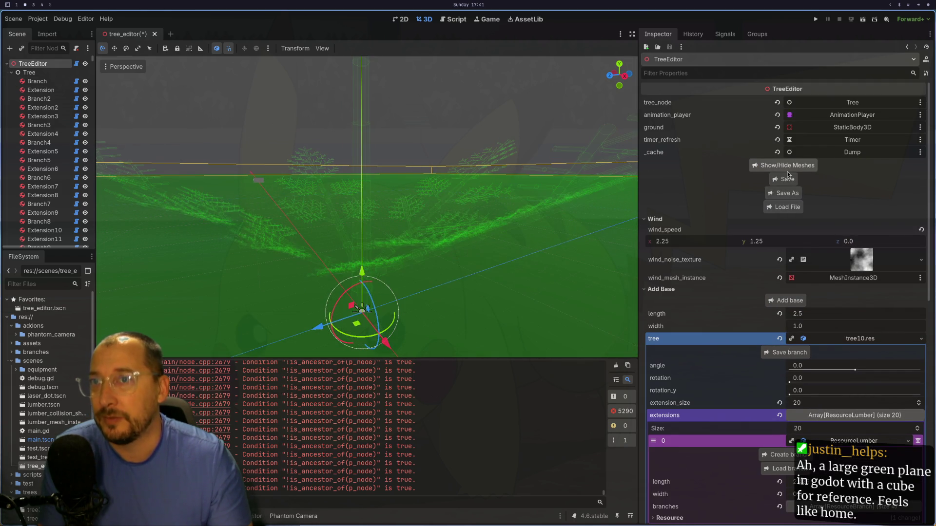
scroll(413, 228, up, 8)
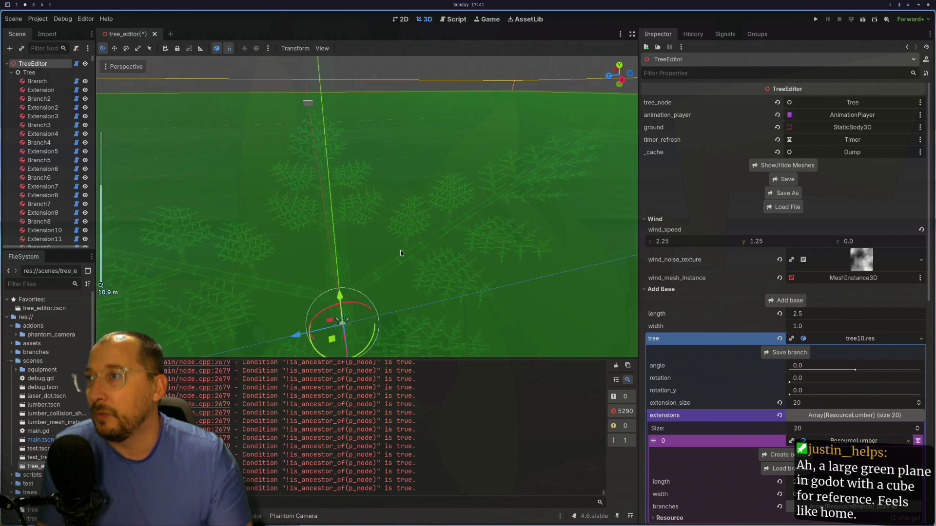
click(364, 225)
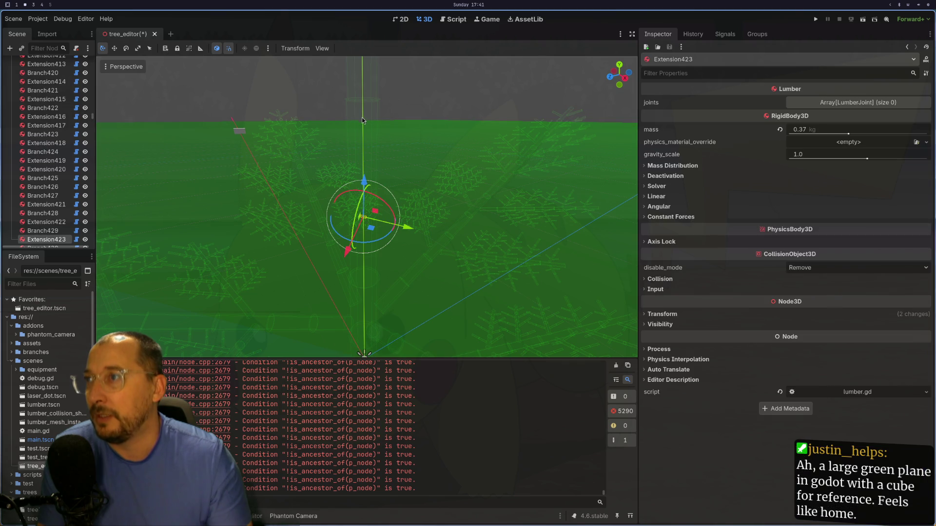
click(348, 105)
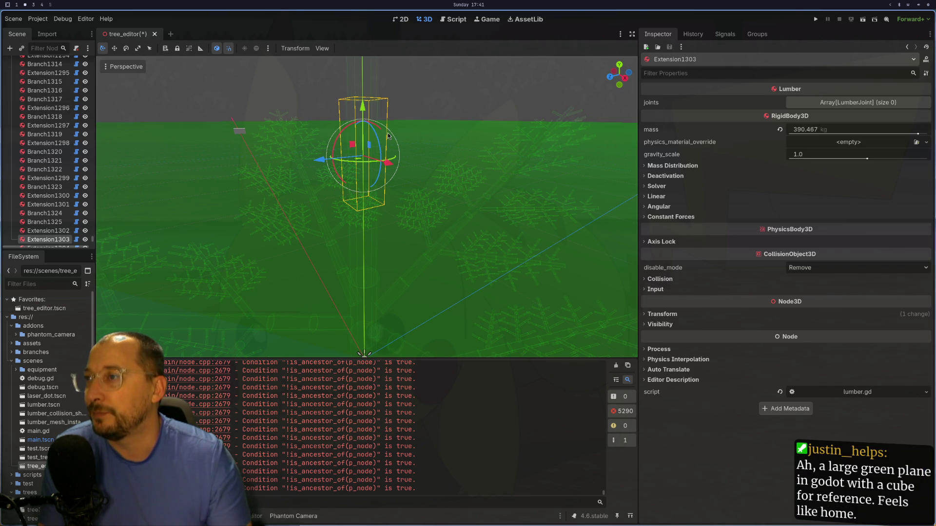
key(super+1)
scroll(403, 162, down, 3)
key(super+2)
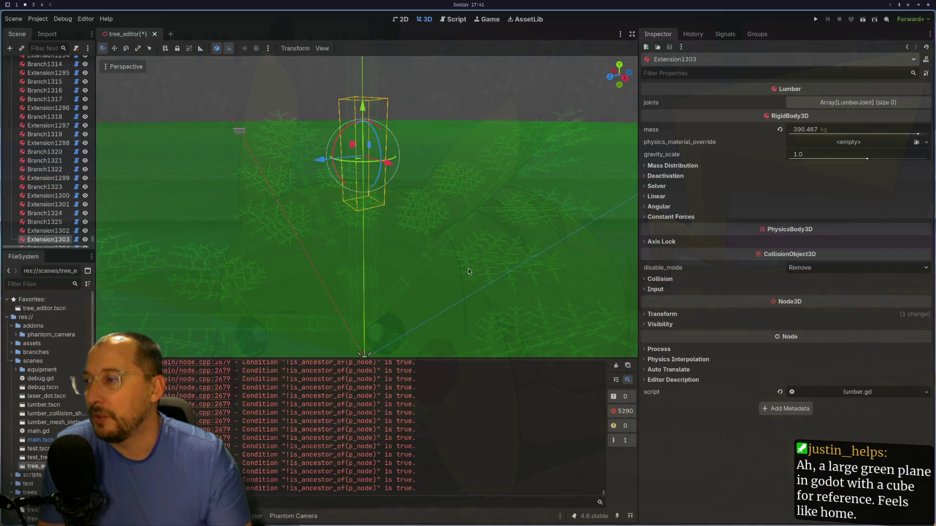
key(f)
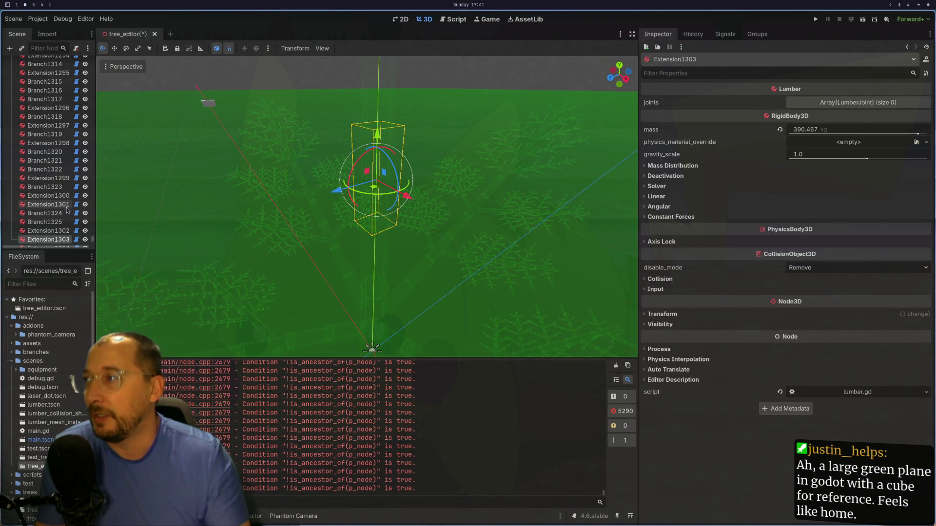
- Select Branch1325 and Extension1302 in the Scene dock, then test selecting lumber bodies in the viewport
click(47, 222)
click(49, 231)
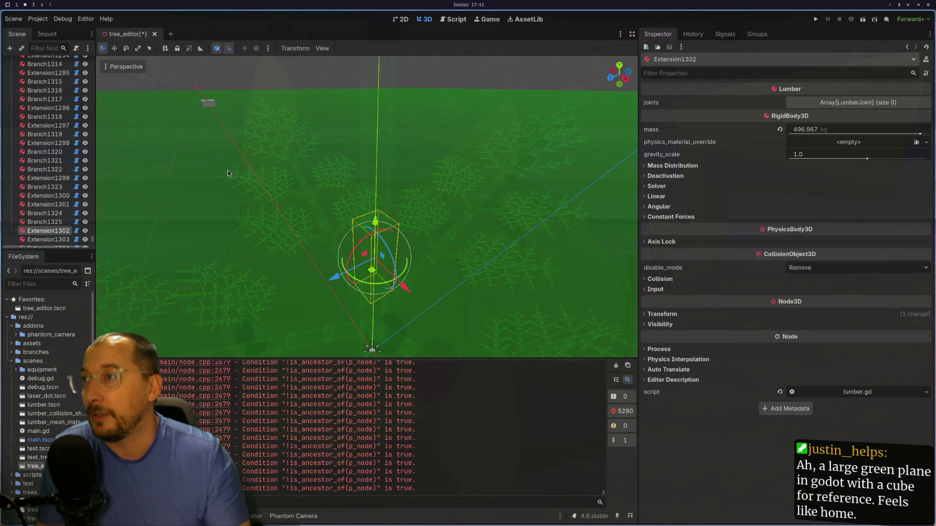
click(374, 87)
click(374, 86)
click(372, 86)
key(super+1)
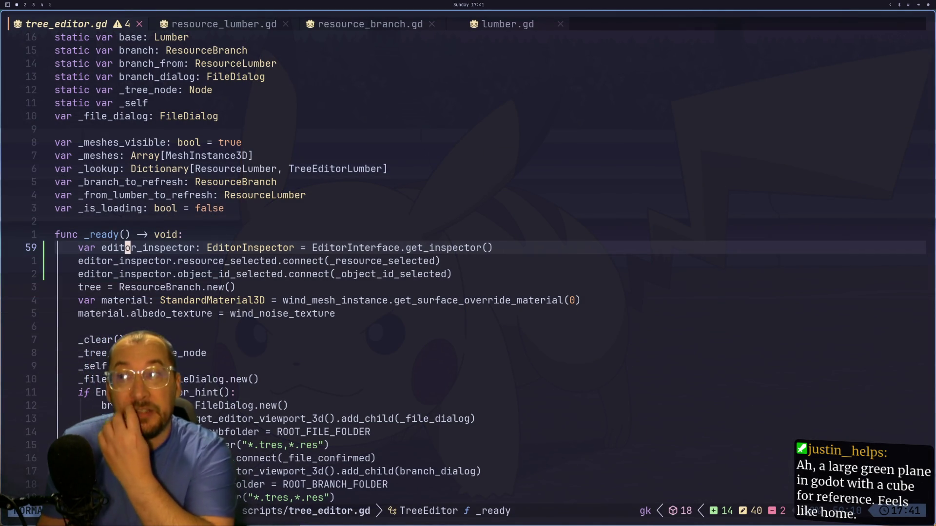
- Open the EditorSelection class page and select its selection_changed signal name
key(super+2)
key(super+3)
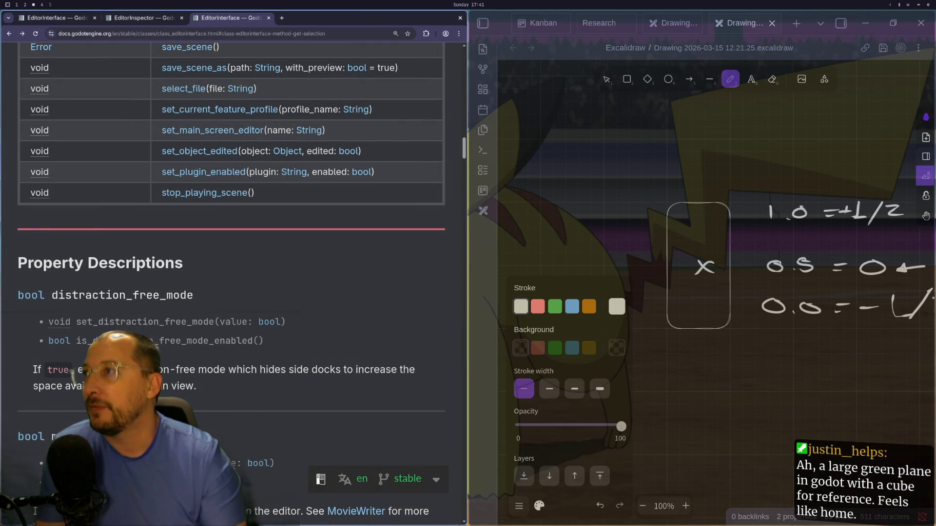
scroll(213, 218, up, 3)
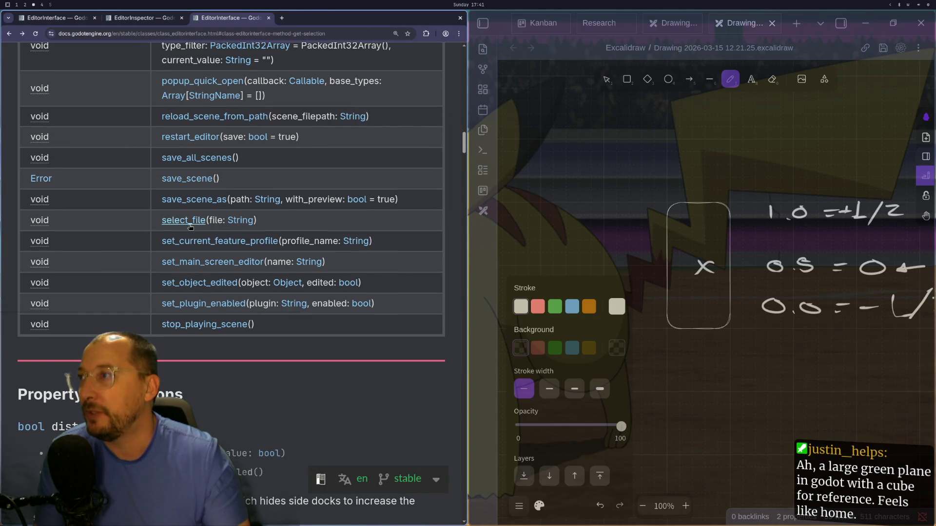
scroll(156, 238, up, 10)
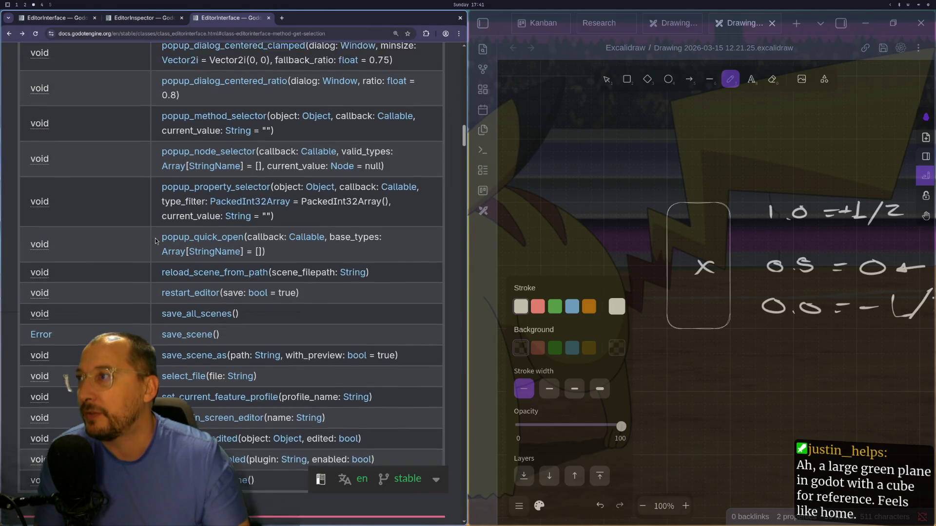
scroll(156, 240, up, 5)
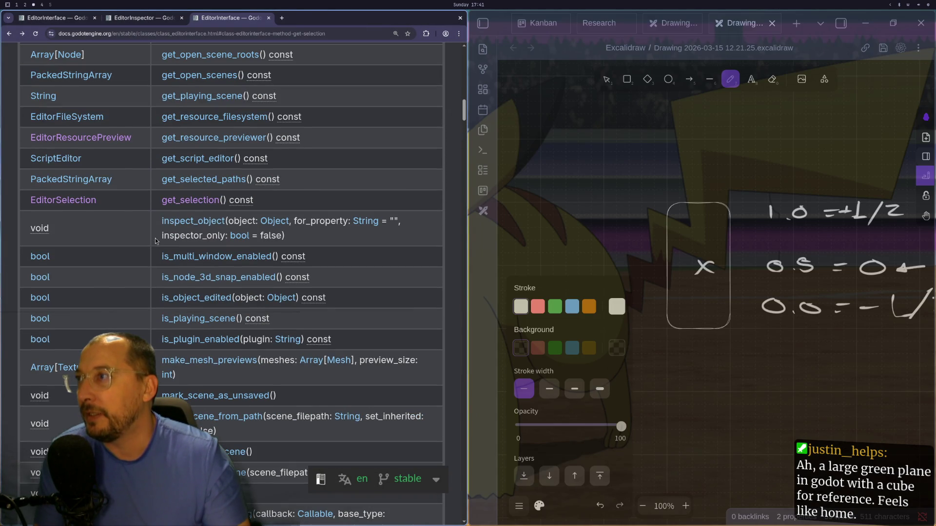
click(82, 201)
scroll(190, 279, down, 5)
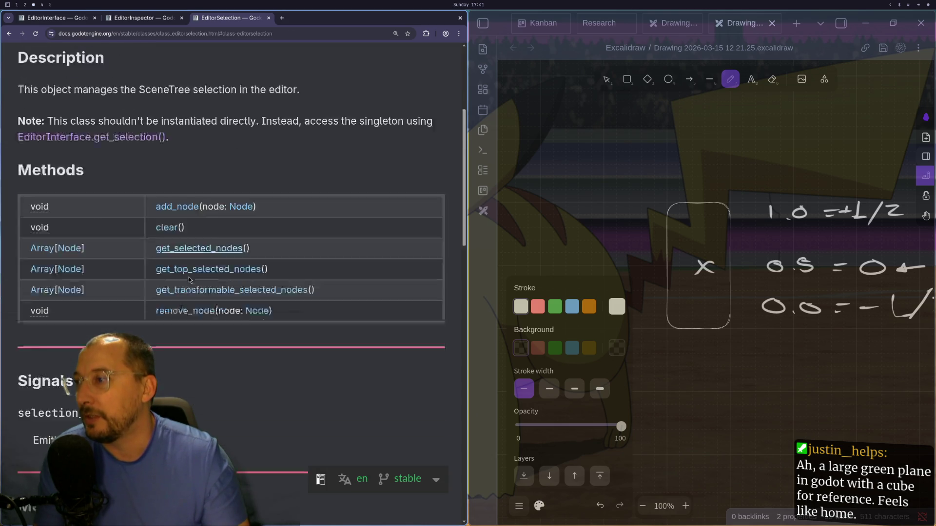
double_click(82, 287)
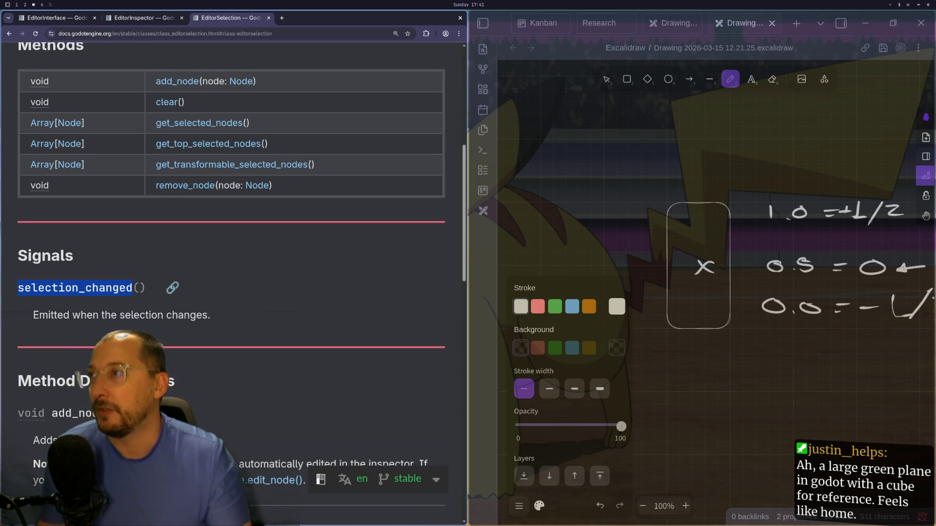
scroll(82, 288, up, 4)
key(super+1)
- Add a line below editor_inspector that declares a local variable named editor_selection
key(j)
key(l)
key(l)
key(k)
key(E)
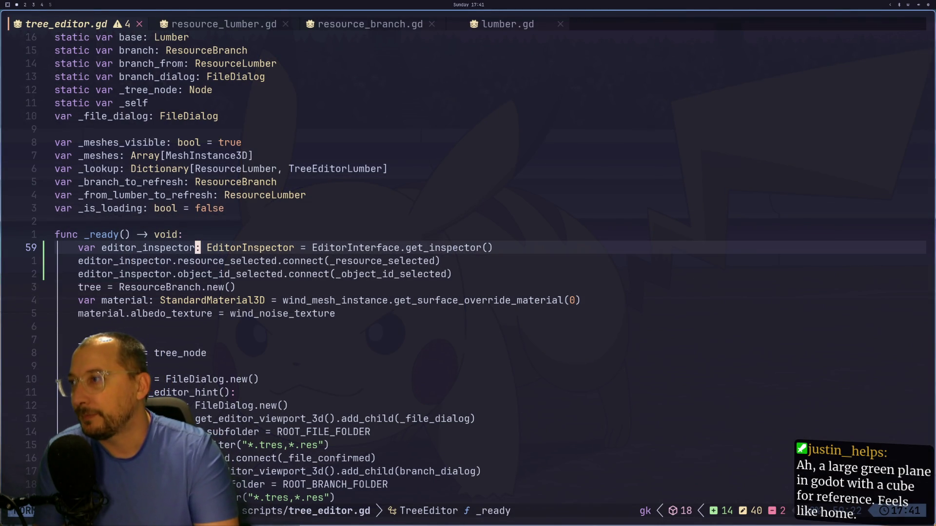
text(o)
text(di)
key(Tab)
text(.)
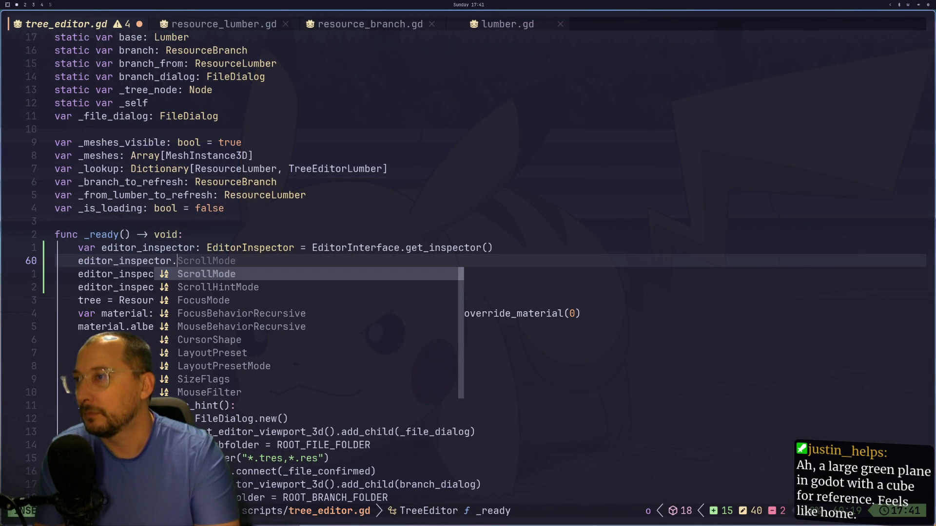
key(Escape)
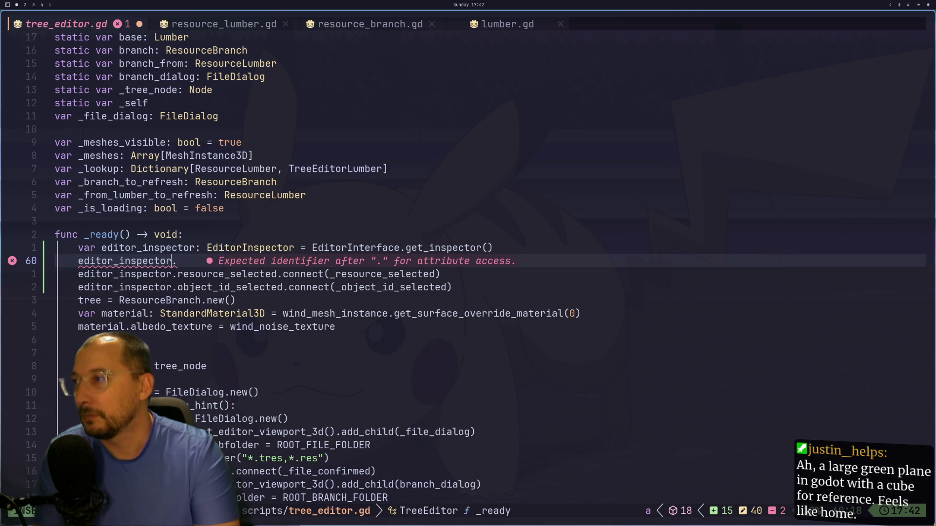
text(aelection)
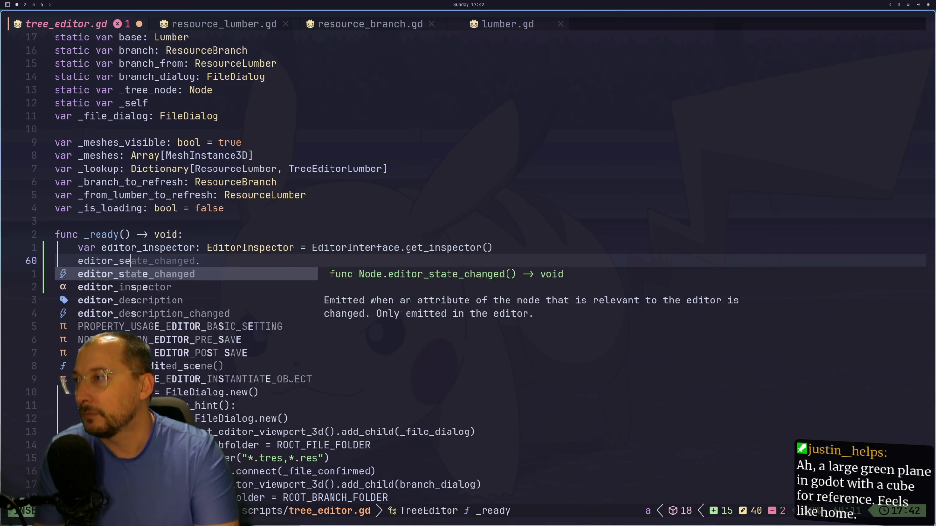
key(Escape)
key(h)
key(h)
key(shift+f)
text(on.)
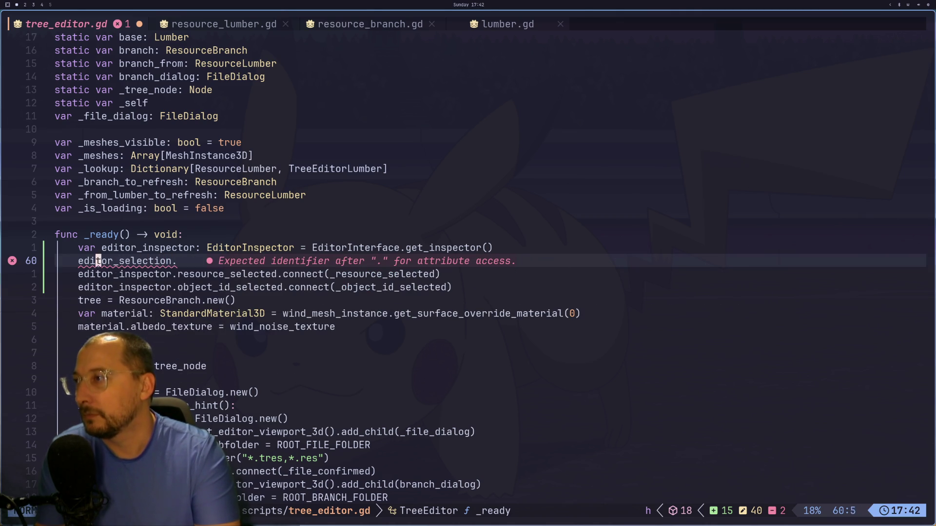
text(ivar)
key(Escape)
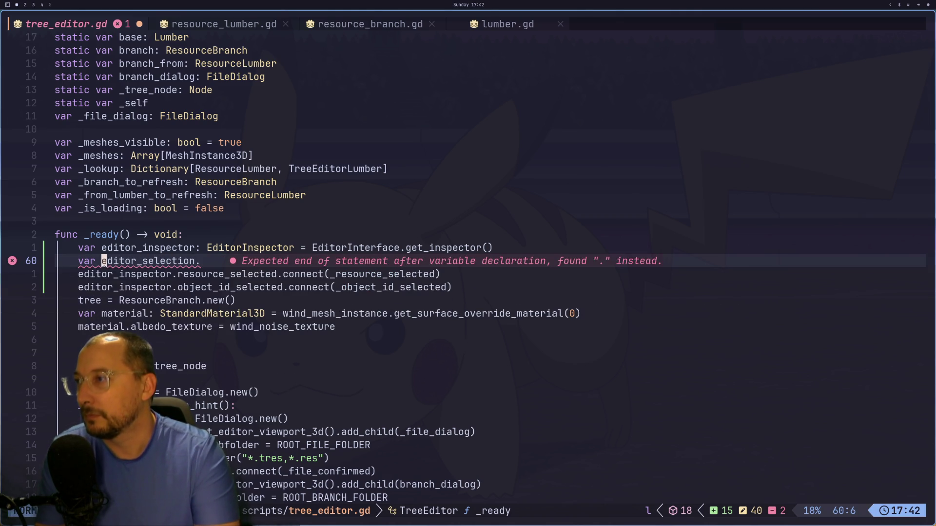
- Type editor_selection as EditorSelection and assign it EditorInterface.get_selection()
text(s)
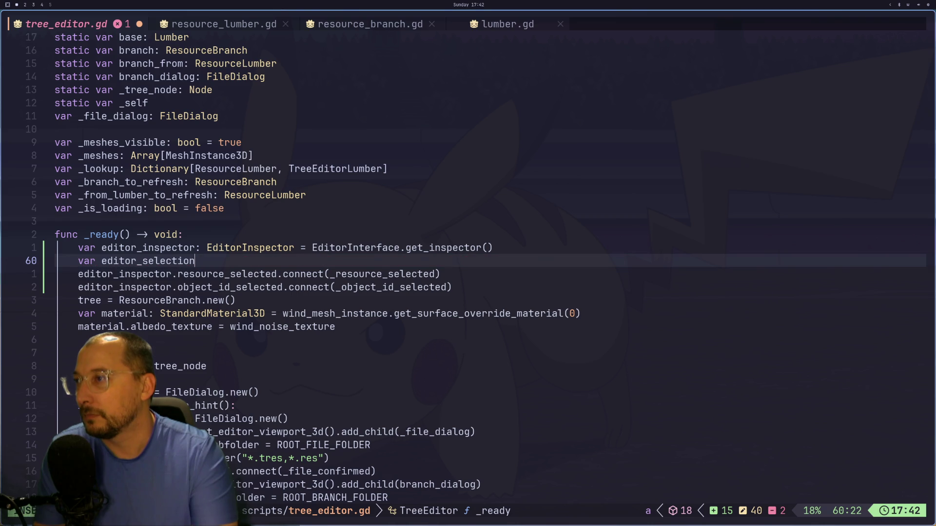
text(ditorE)
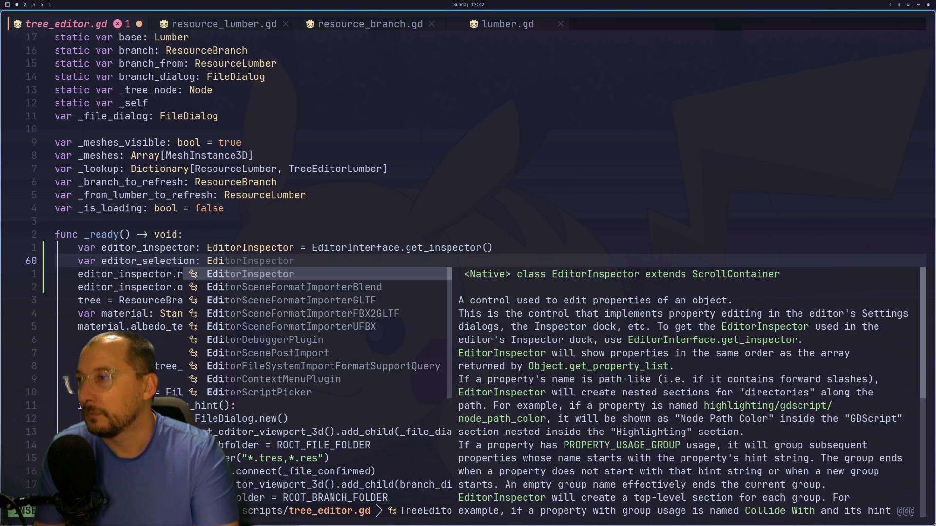
key(BackSpace)
text(Sel)
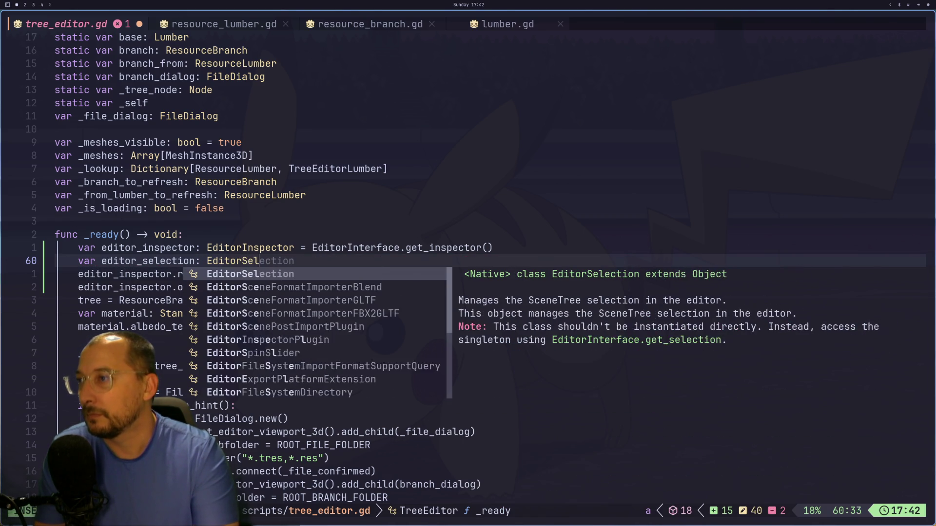
key(Tab)
text(Edit)
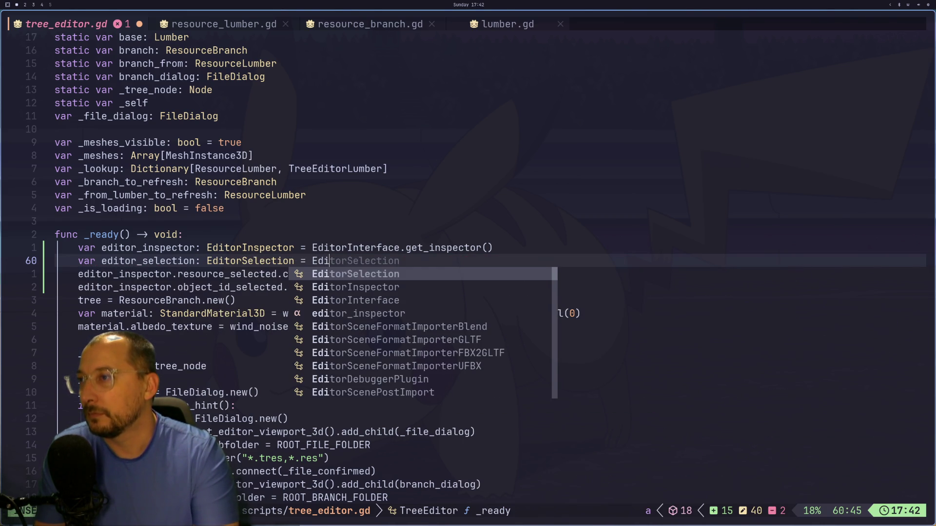
key(Tab)
key(Tab)
key(Tab)
text(.get_se)
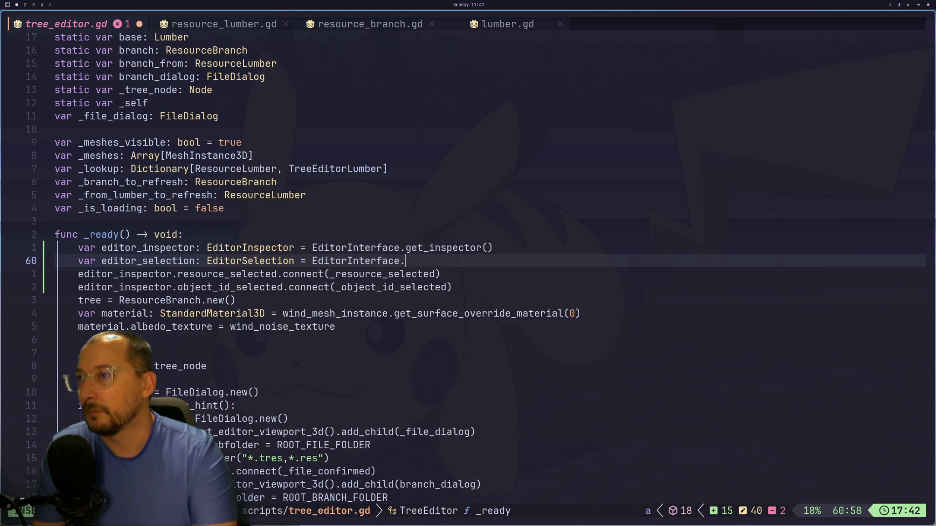
key(Tab)
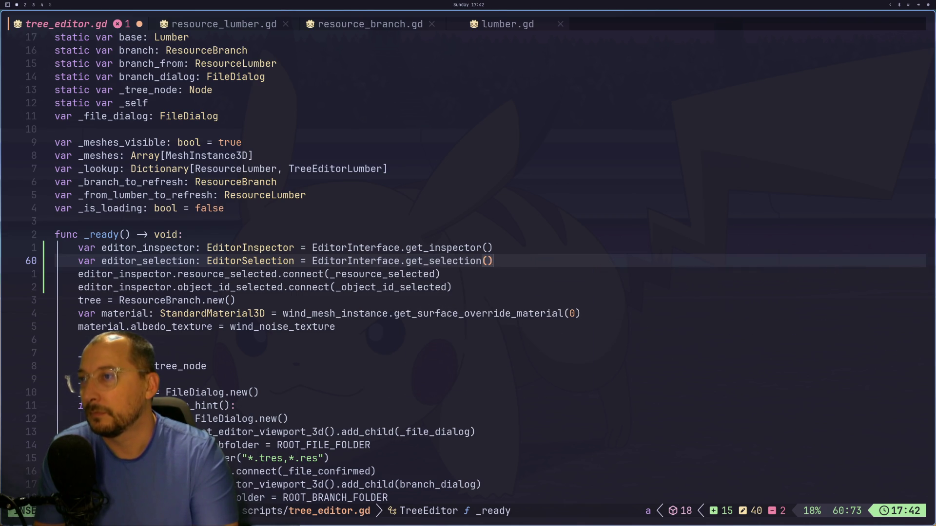
key(Escape)
- Below it, add editor_selection.selection_changed.connect(_selection_changed)
text(o)
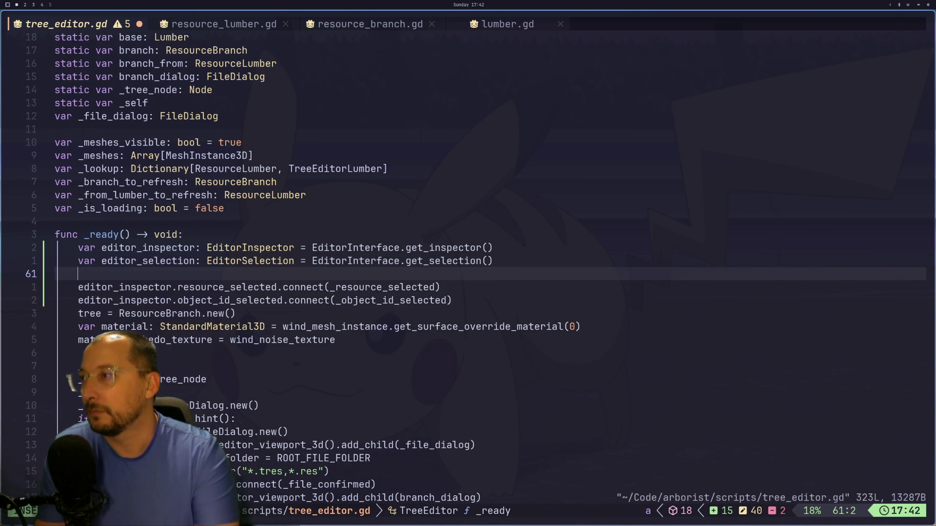
text(editor_inspector)
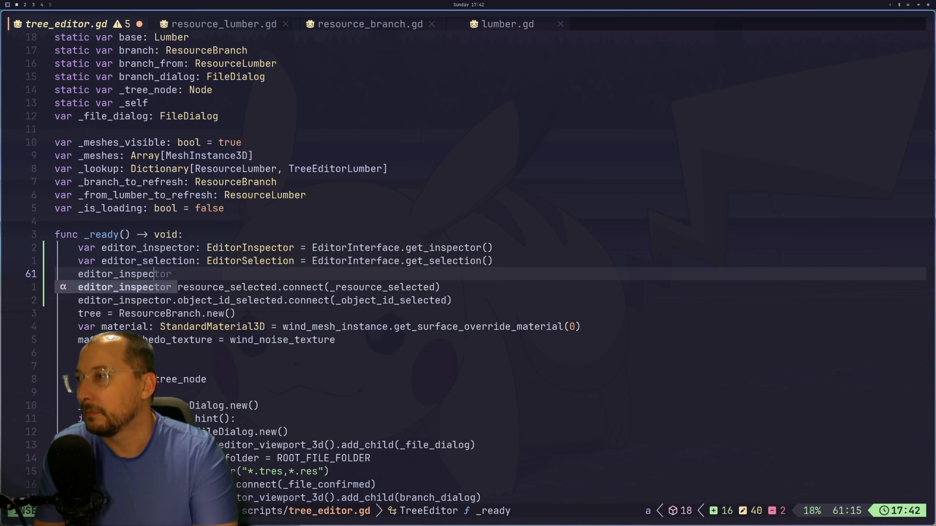
key(BackSpace)
key(BackSpace)
key(BackSpace)
text(sel)
key(Tab)
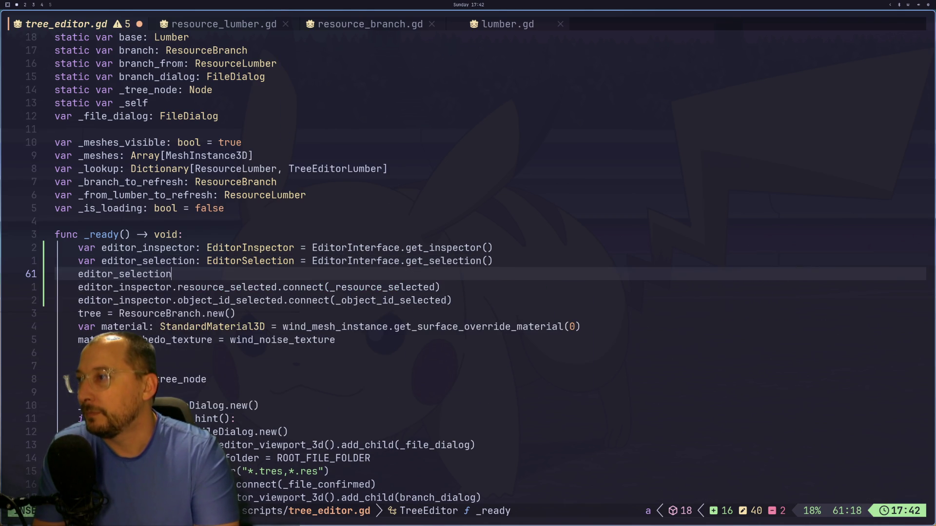
text(.selc)
key(Tab)
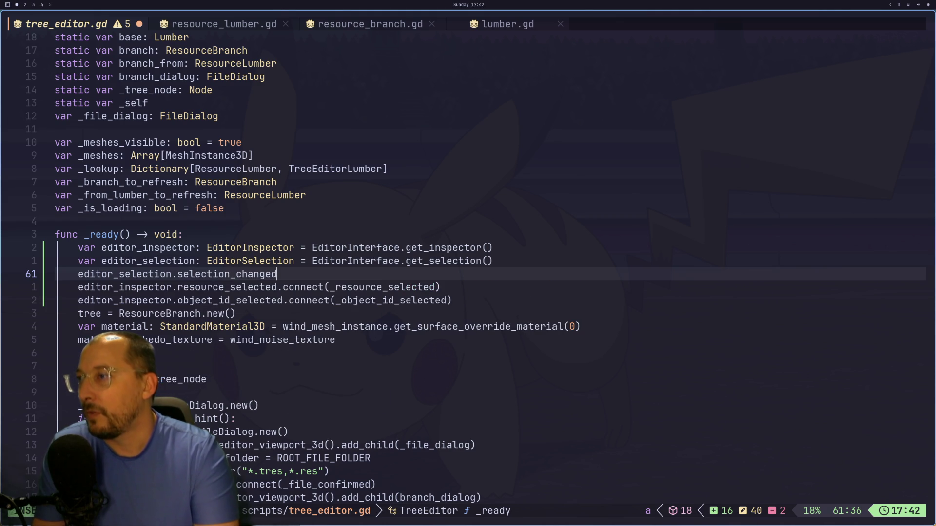
text(connect_)
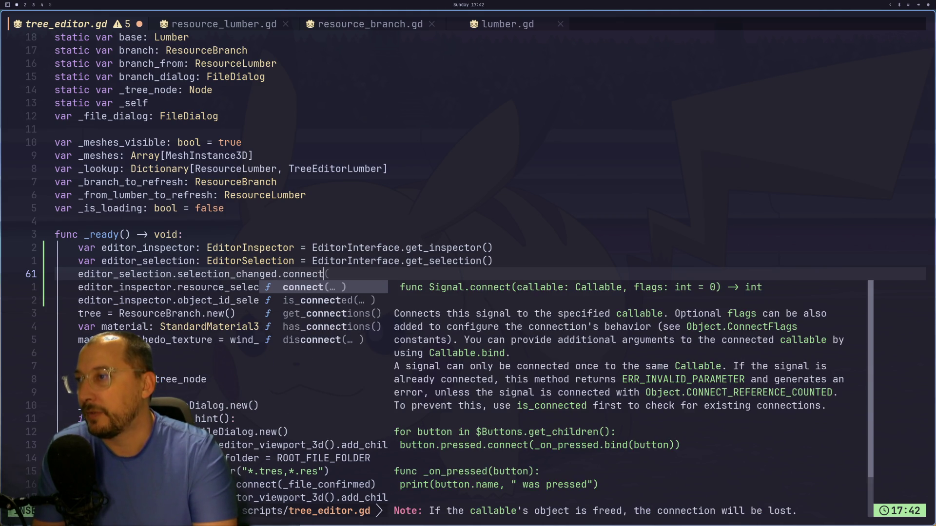
key(BackSpace)
text((_sl)
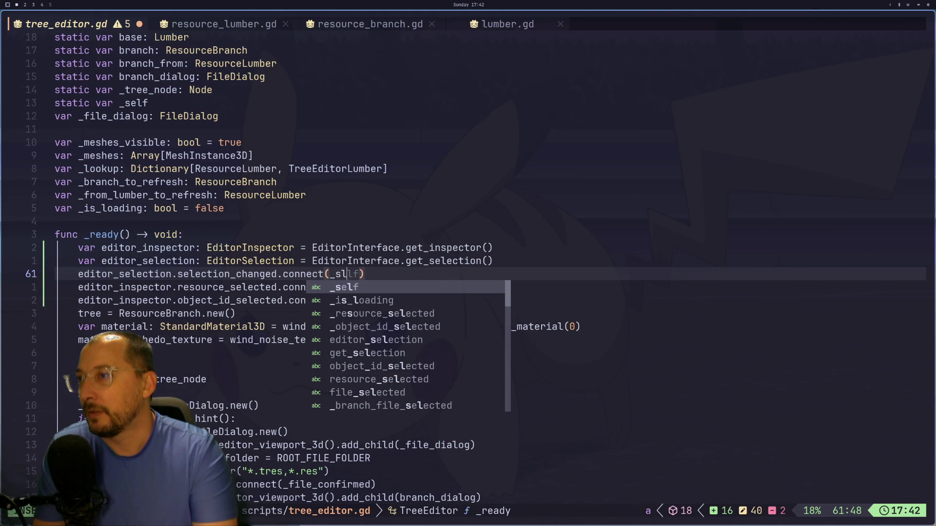
key(BackSpace)
text(election_))
key(BackSpace)
key(BackSpace)
key(BackSpace)
text(changed))
key(Escape)
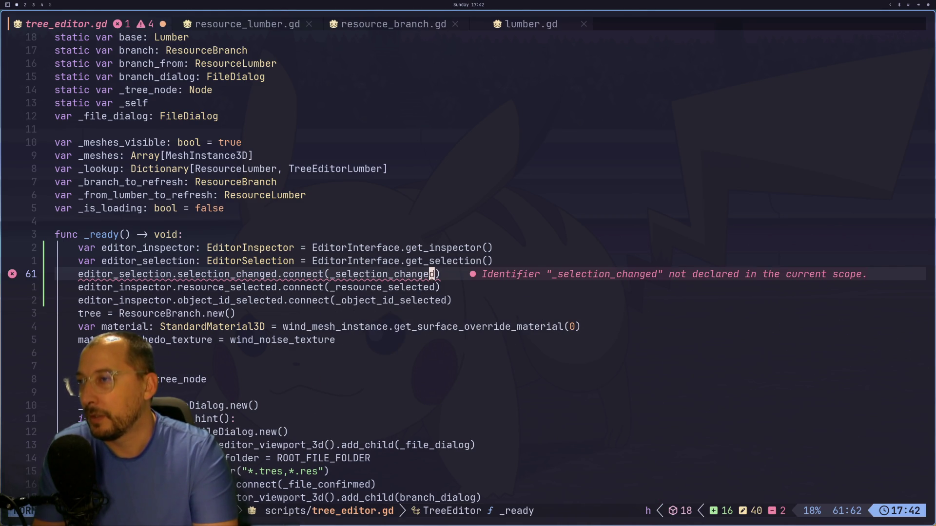
- Move to the blank line after _ready and begin a new func declaration
key(g)
key(j)
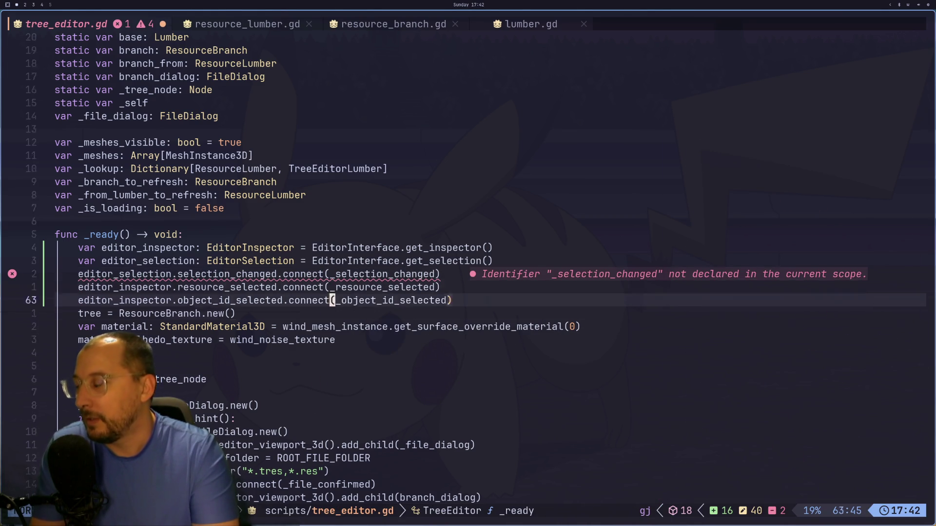
key(j)
key(j)
key(j)
key(k)
key(k)
key(k)
key(k)
key(k)
key(k)
key(j)
key(k)
key(k)
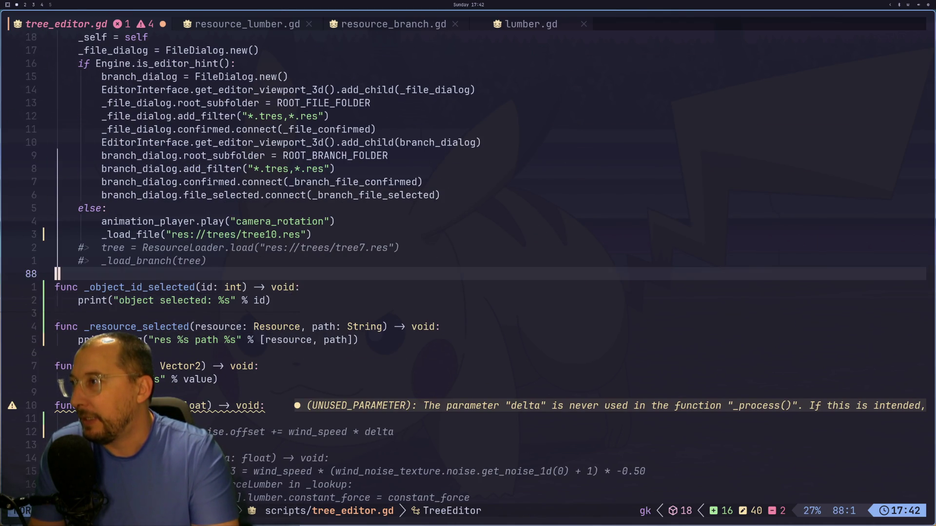
text(o)
text(fucn)
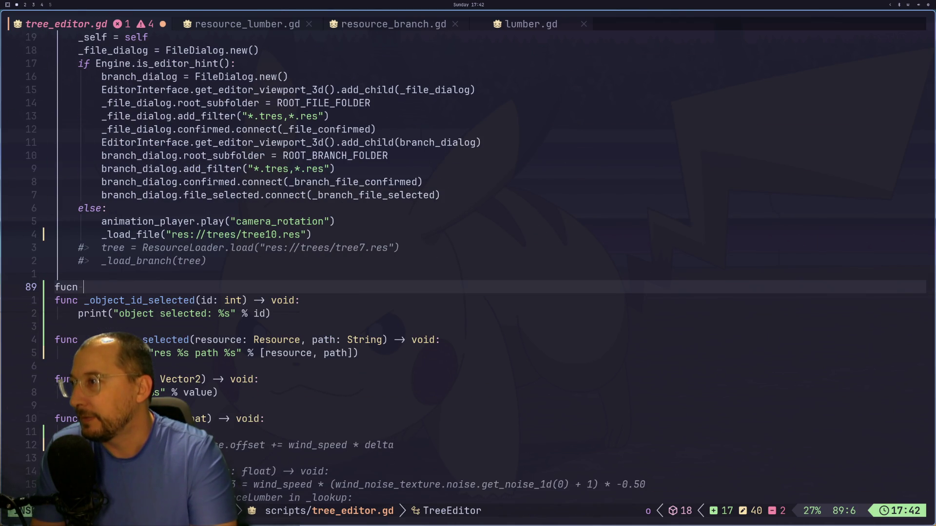
- Define func _selection_changed() -> void: with a body calling print_debug("selection changed")
key(BackSpace)
key(BackSpace)
text(nc)
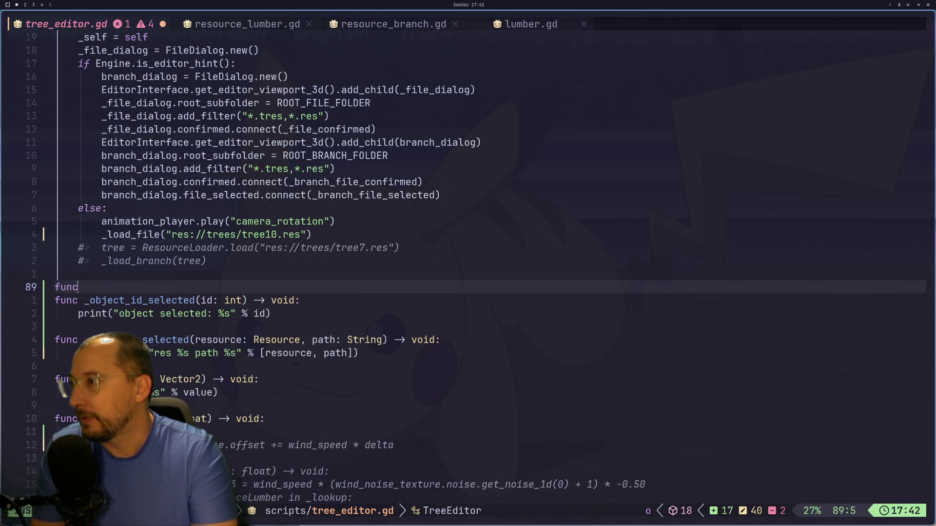
text( __selection_changed)
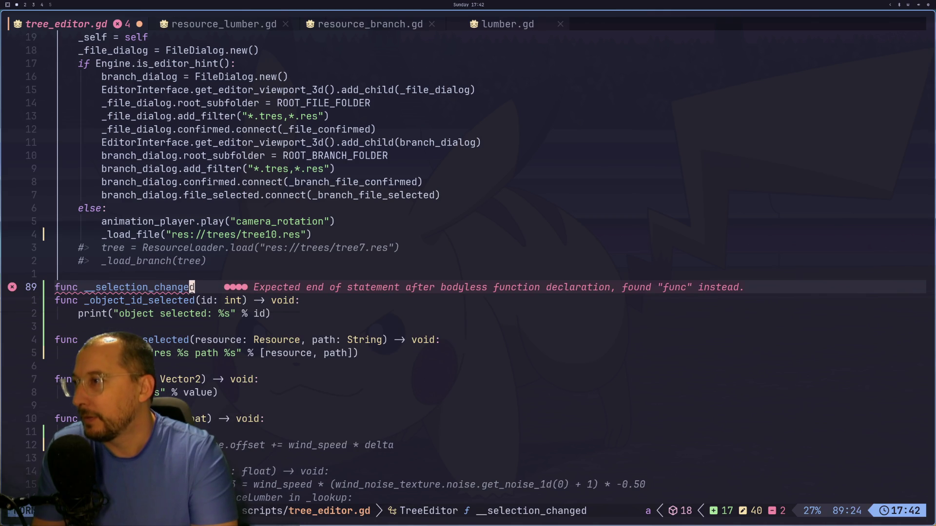
key(Escape)
key(u)
key(Left)
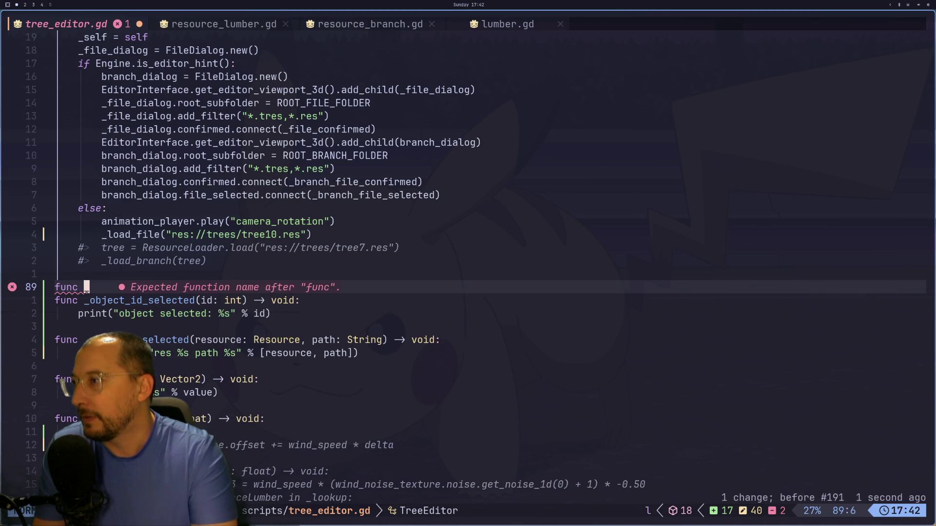
text(aselection_changed())
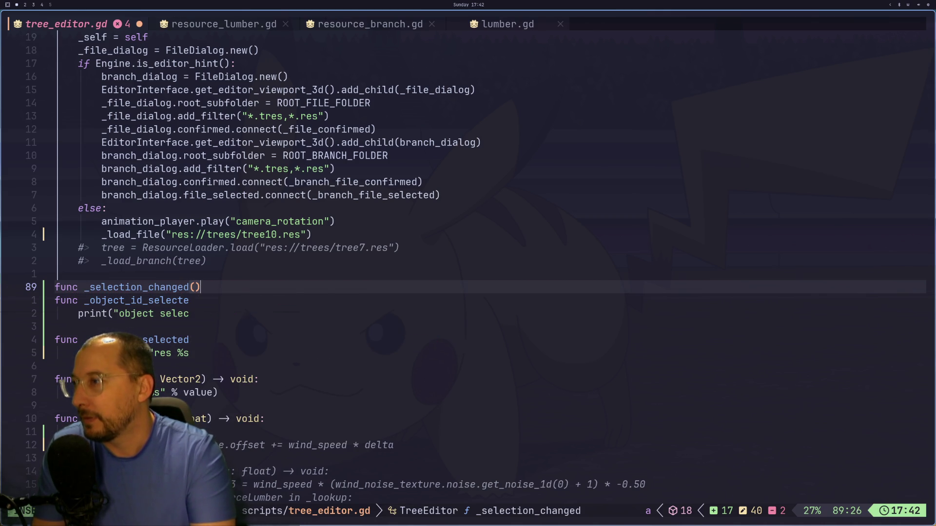
text( ->)
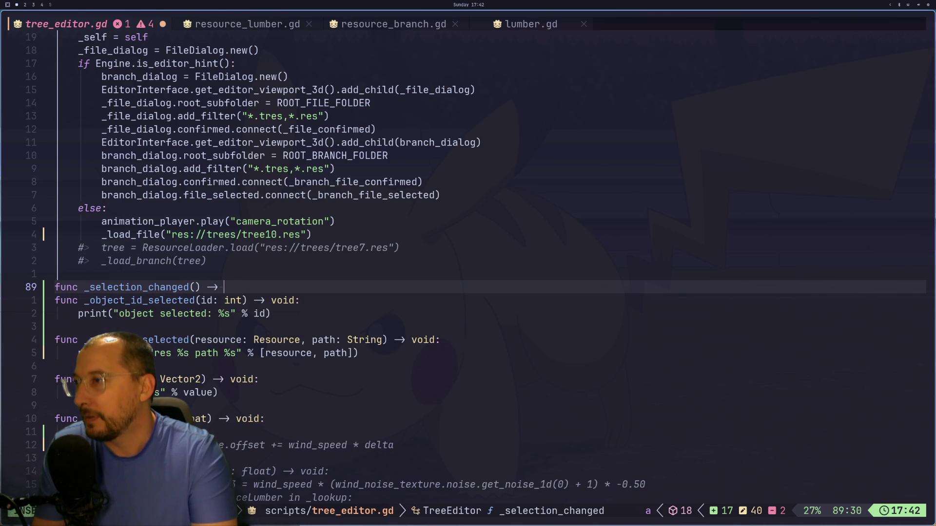
text(d:)
key(Return)
text(print)
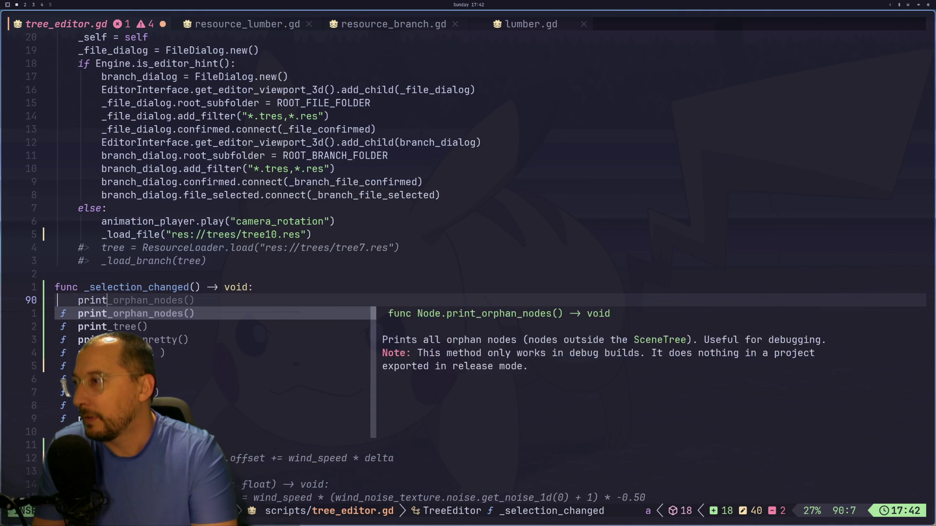
text(_deb)
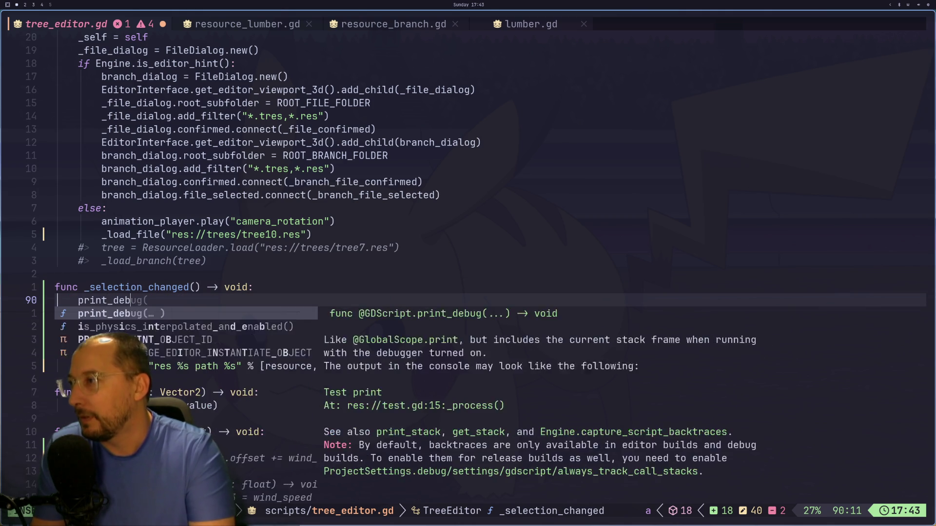
text(ug*))
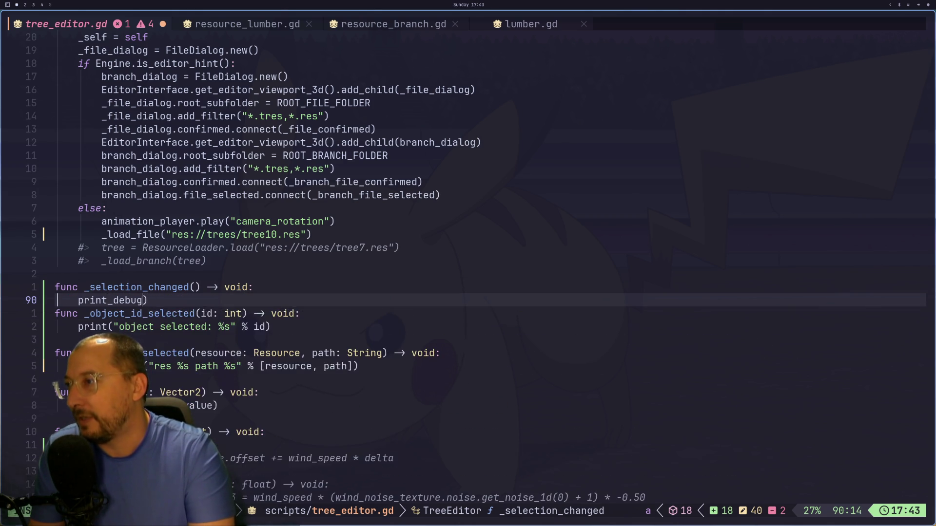
text(selectio)
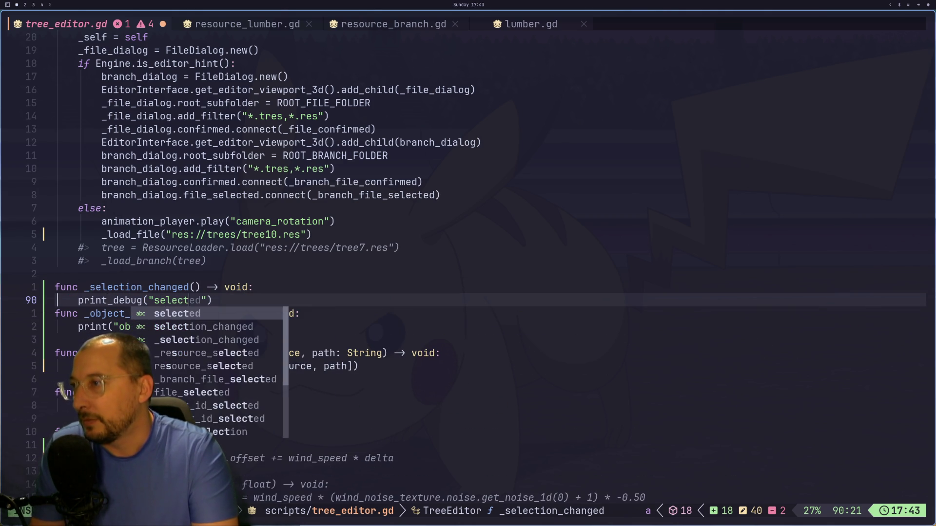
text(n changed"))
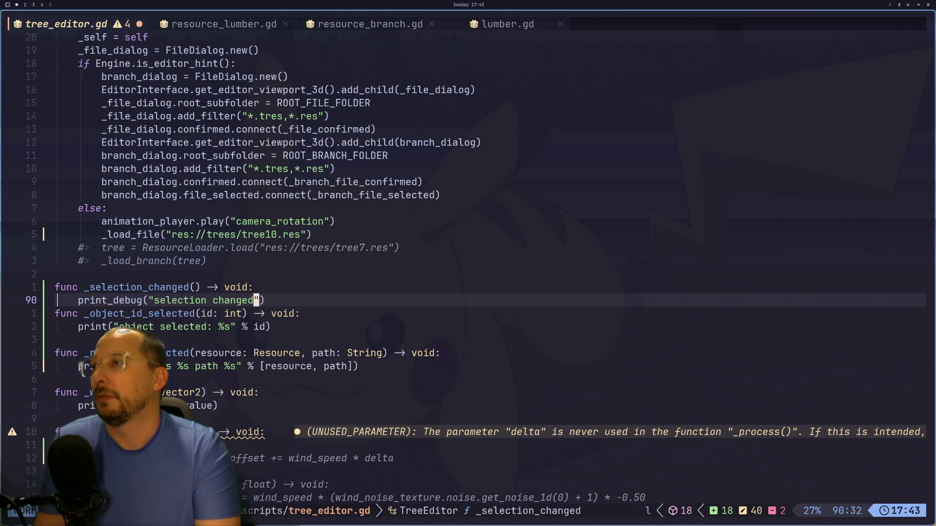
- Save tree_editor.gd with :w and return to the Godot editor
key(Return)
key(Escape)
text(:w)
key(Return)
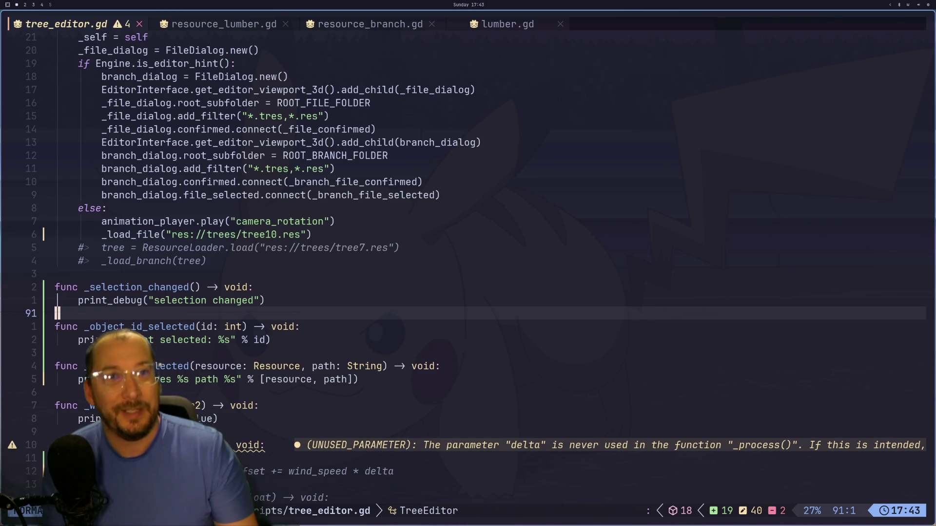
key(super+2)
- Look over the tree, then Save & Close the tree_editor scene and reopen it
scroll(490, 260, down, 3)
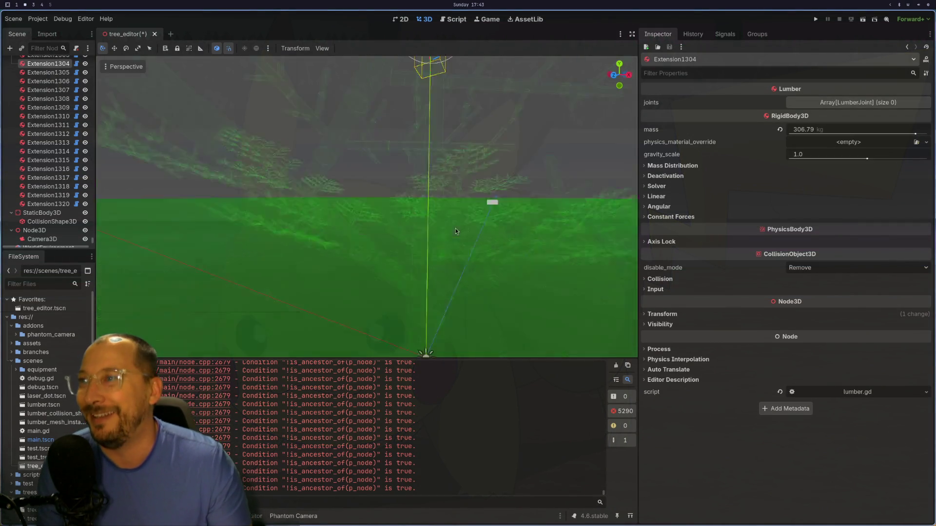
scroll(443, 233, down, 3)
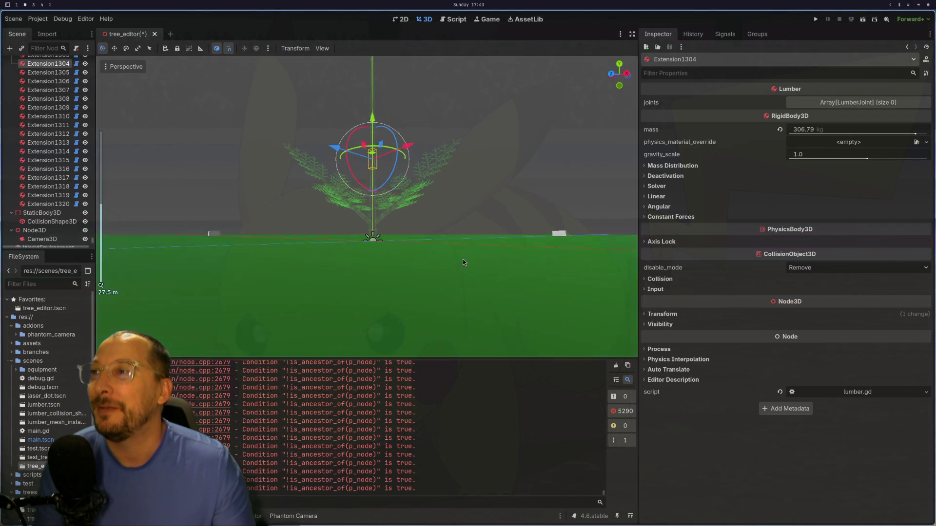
mouse_move(463, 262)
mouse_down()
mouse_move(396, 224)
mouse_move(352, 230)
mouse_move(417, 253)
mouse_move(512, 255)
mouse_move(537, 252)
mouse_move(545, 238)
mouse_up()
scroll(547, 237, up, 3)
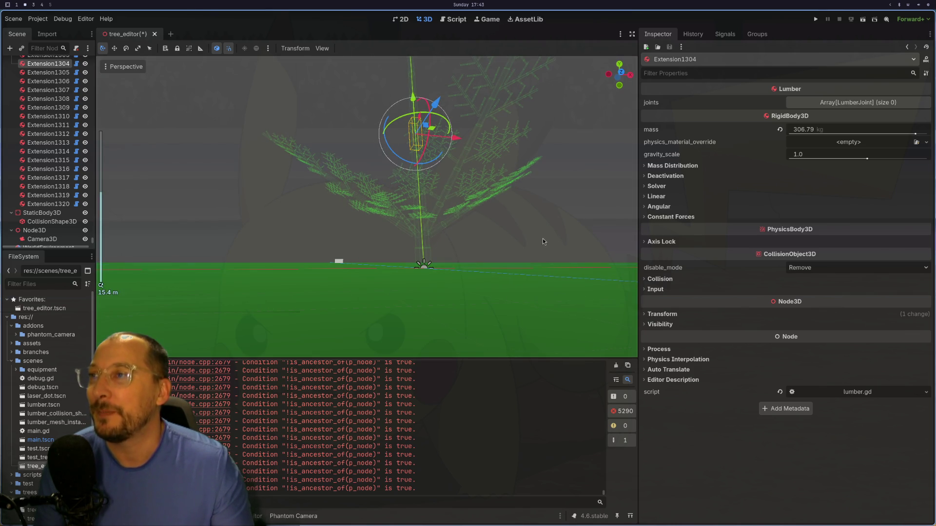
key(super+1)
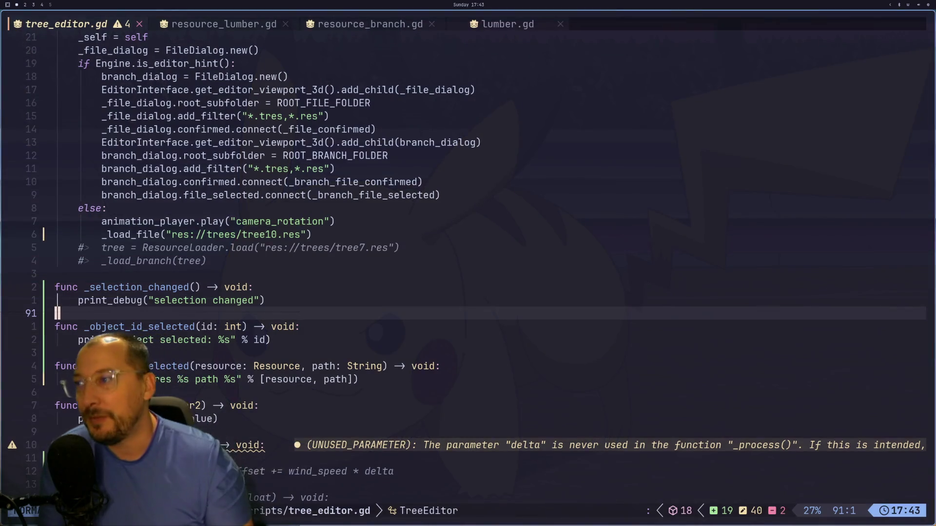
key(super+3)
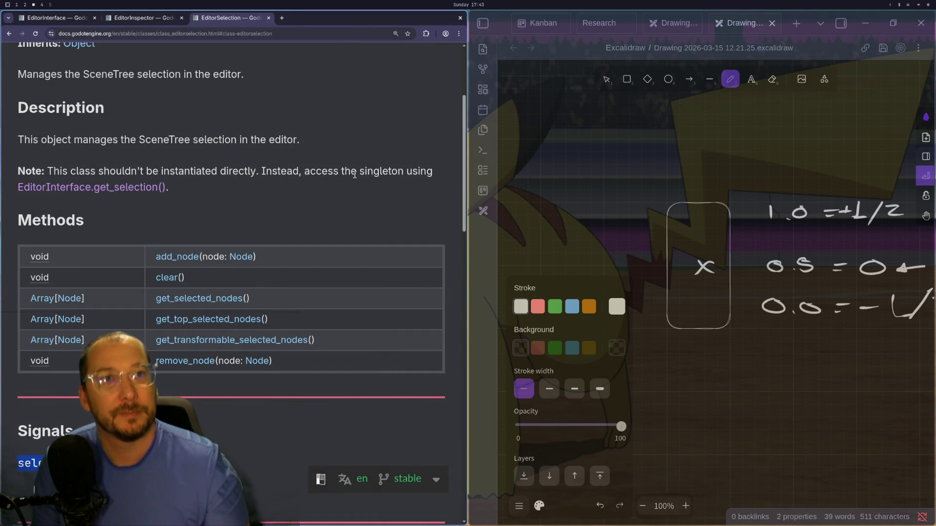
key(super+2)
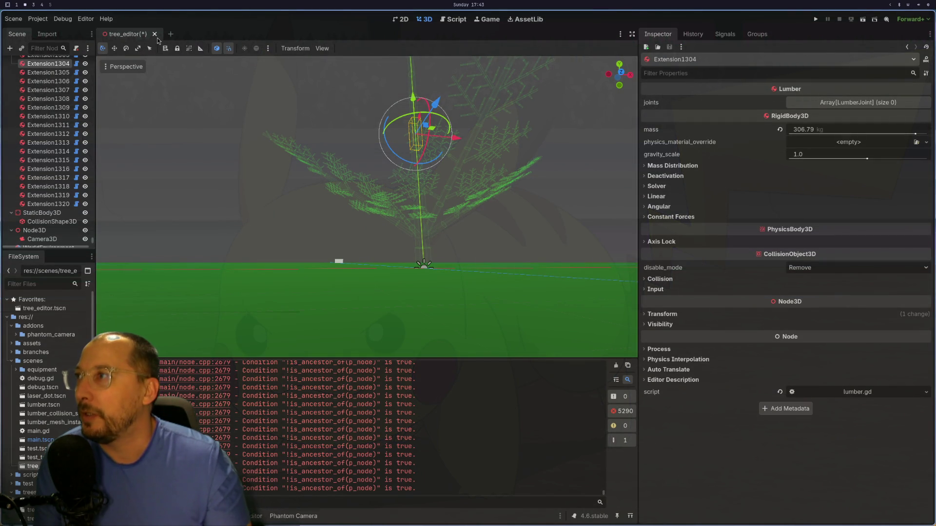
click(155, 35)
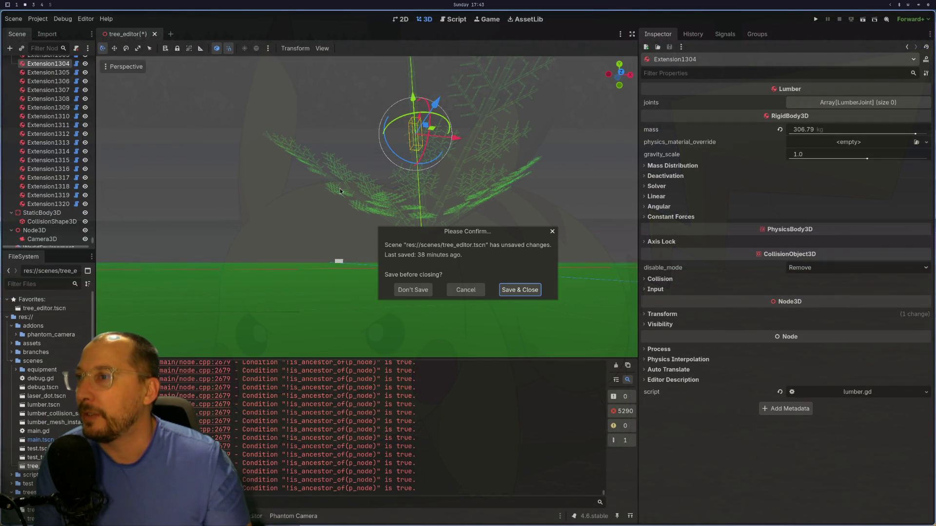
click(530, 293)
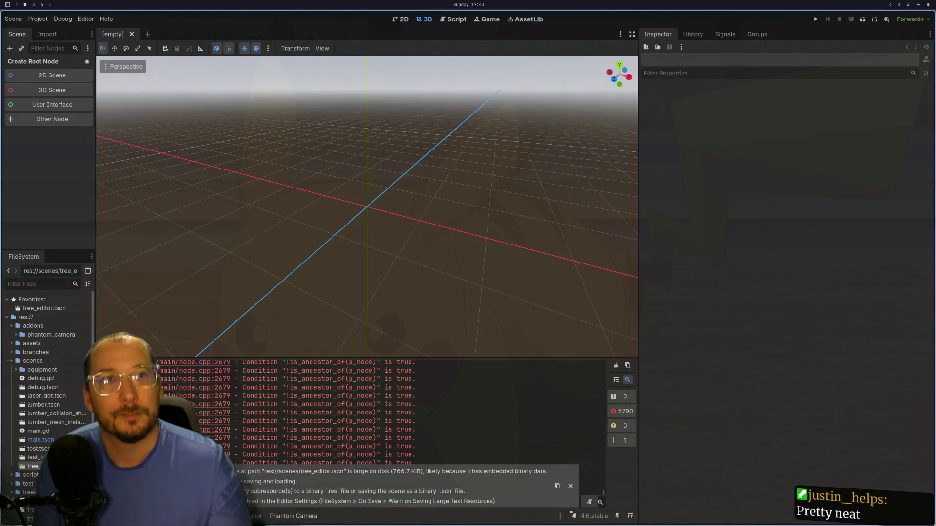
key(ctrl+shift+t)
- Select TreeEditor and load tree10.res into its tree property
click(37, 65)
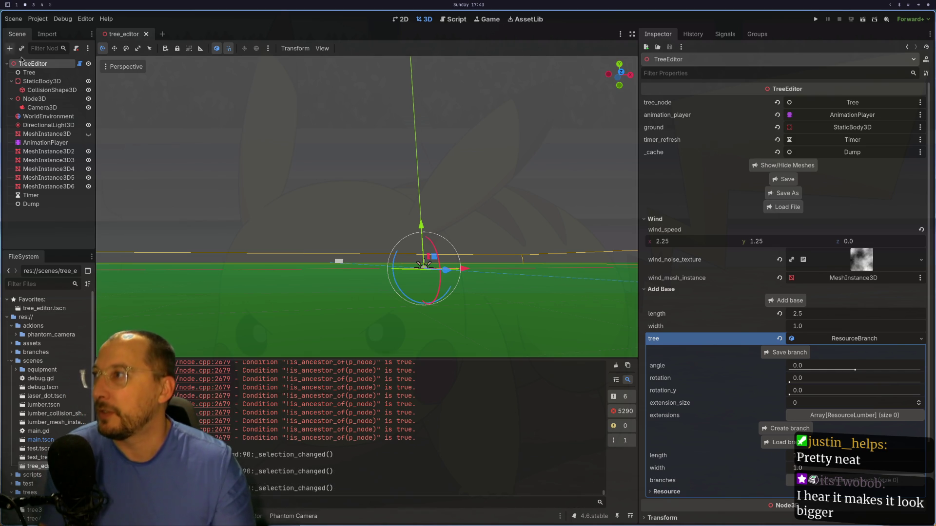
click(27, 73)
click(34, 64)
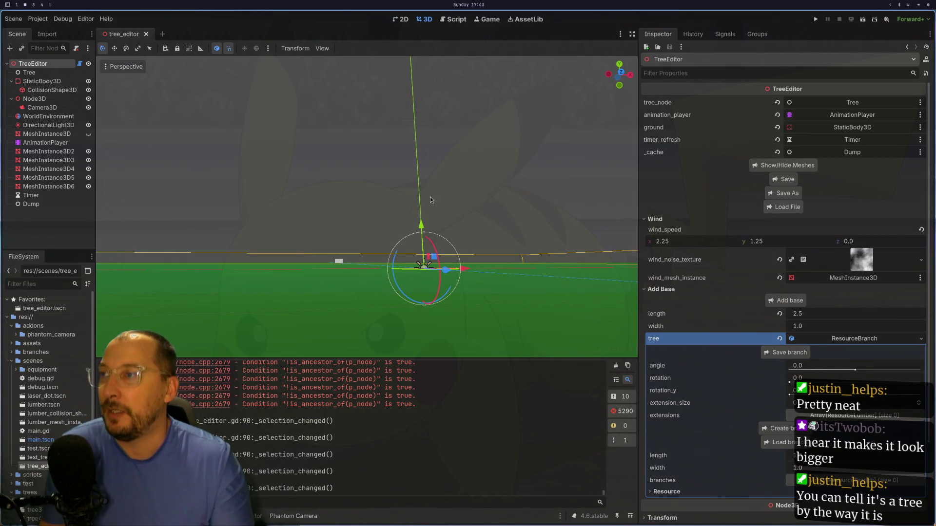
click(777, 211)
scroll(115, 101, down, 3)
click(83, 93)
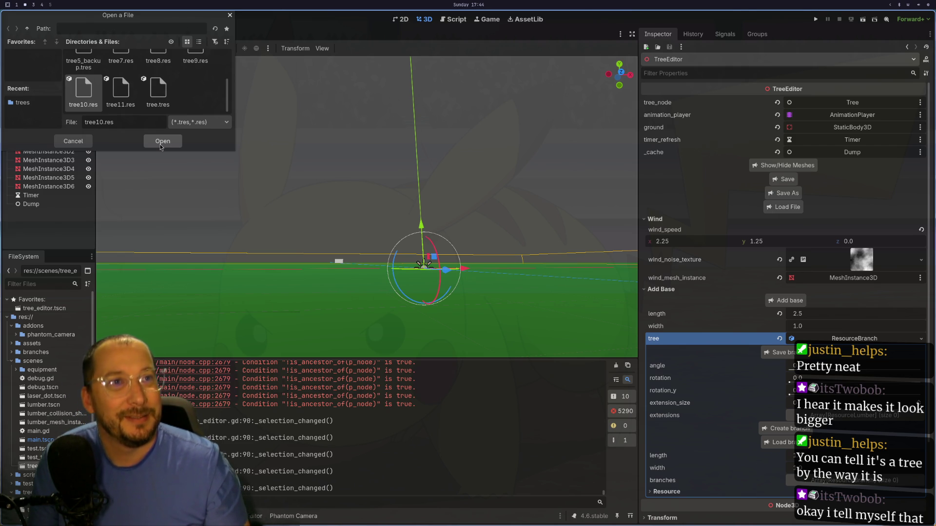
click(159, 144)
scroll(333, 232, up, 3)
mouse_move(332, 233)
mouse_down()
mouse_move(281, 259)
mouse_move(336, 229)
mouse_up()
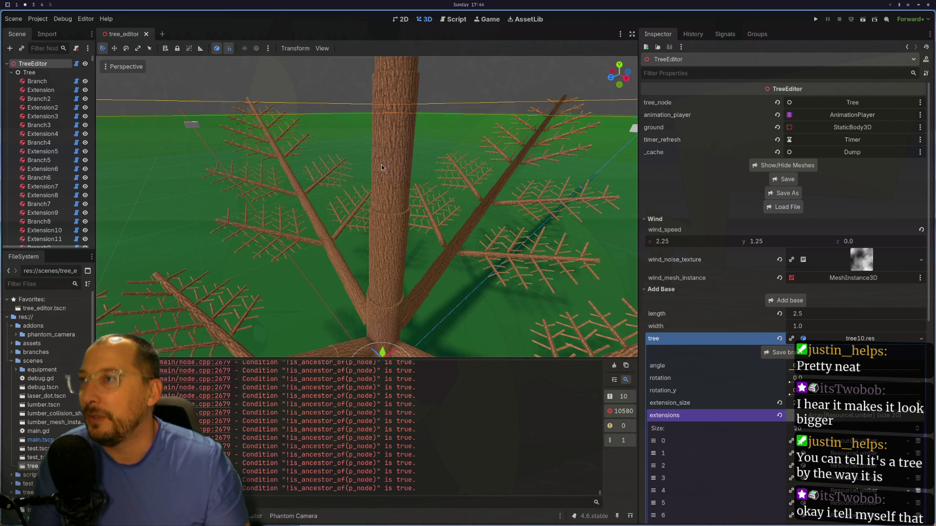
- Select trunk lumber bodies Extension1302, Extension1303 and Extension1304, framing the view with F
click(384, 159)
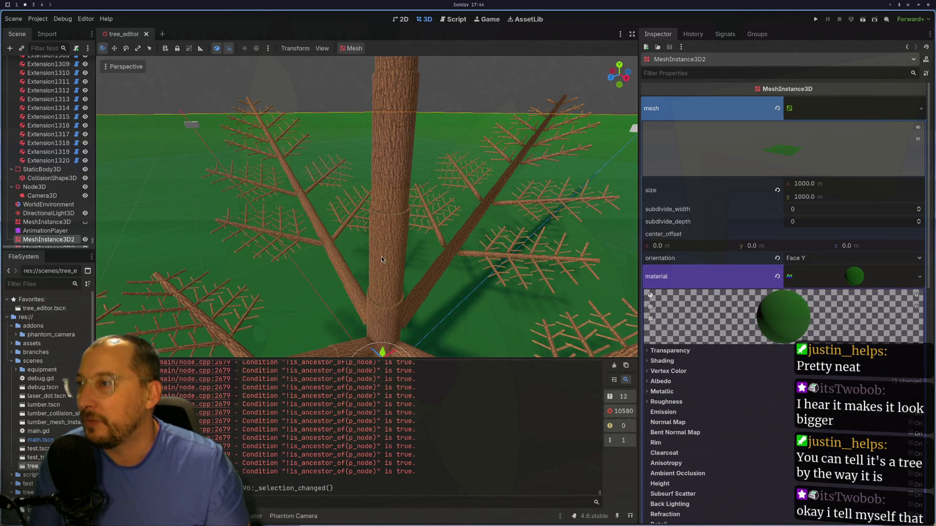
drag(382, 261, 373, 201)
click(371, 200)
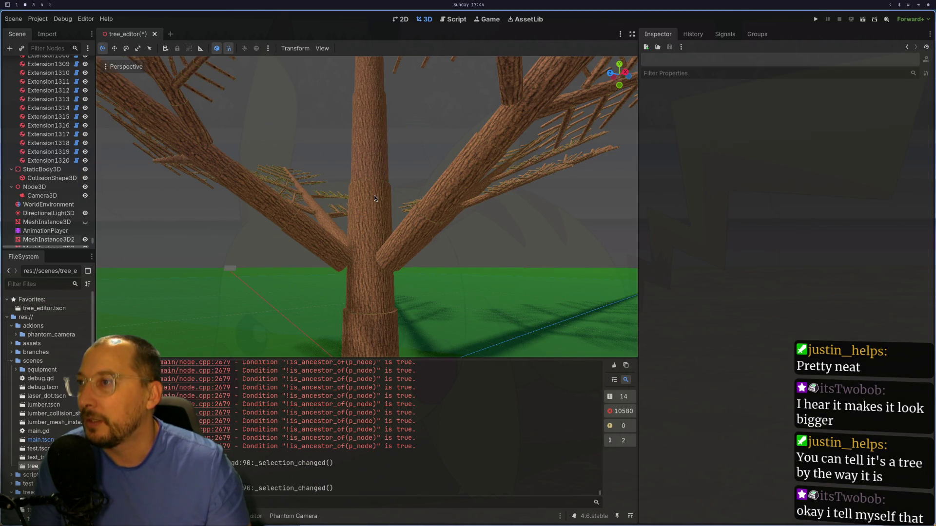
click(374, 198)
scroll(365, 209, up, 5)
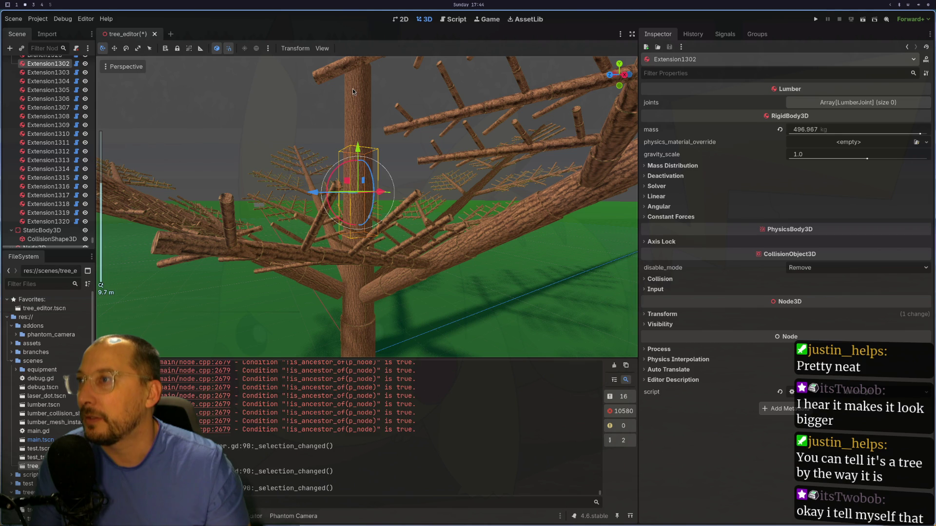
click(353, 88)
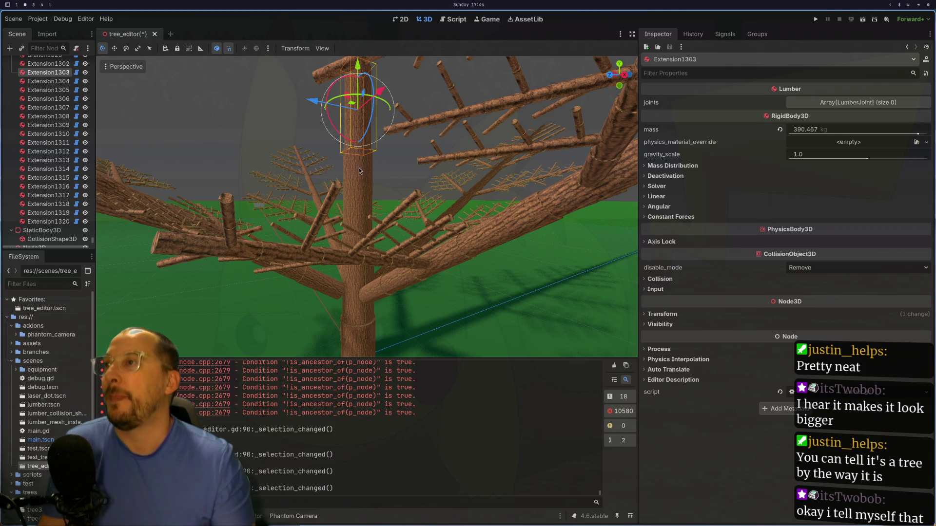
key(f)
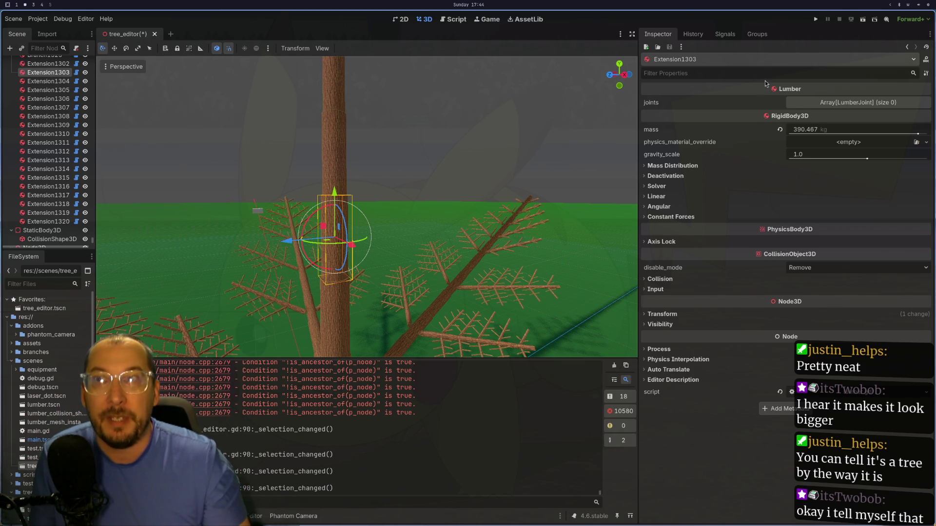
click(345, 153)
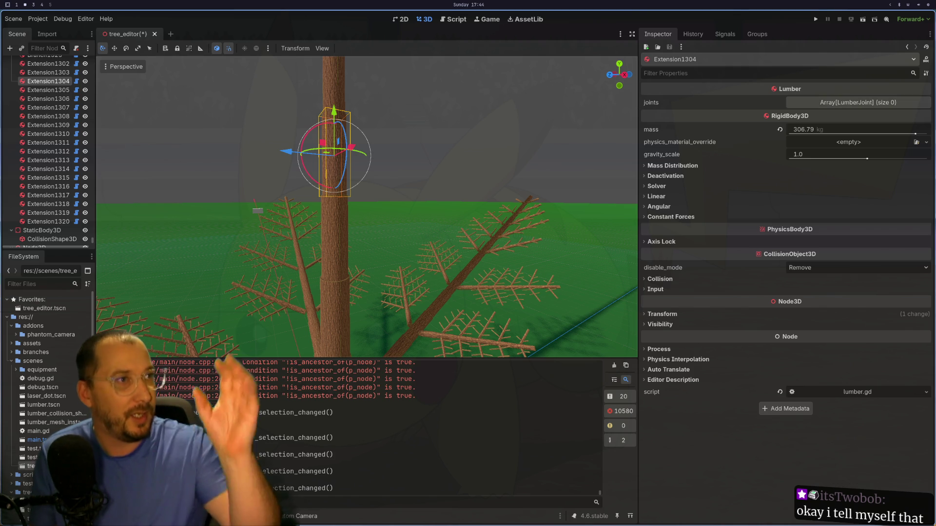
- Check the print_debug line in tree_editor.gd, then go to the documentation workspace
key(super+1)
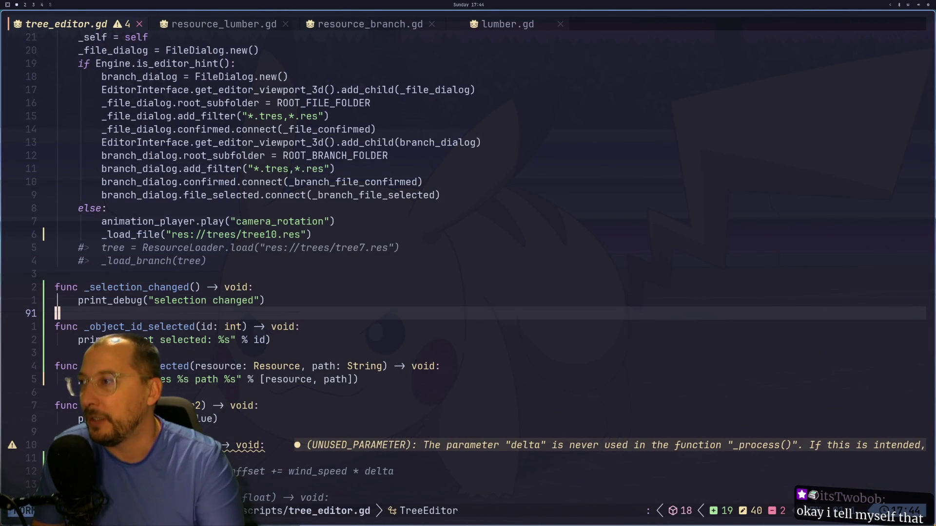
key(k)
key(super+2)
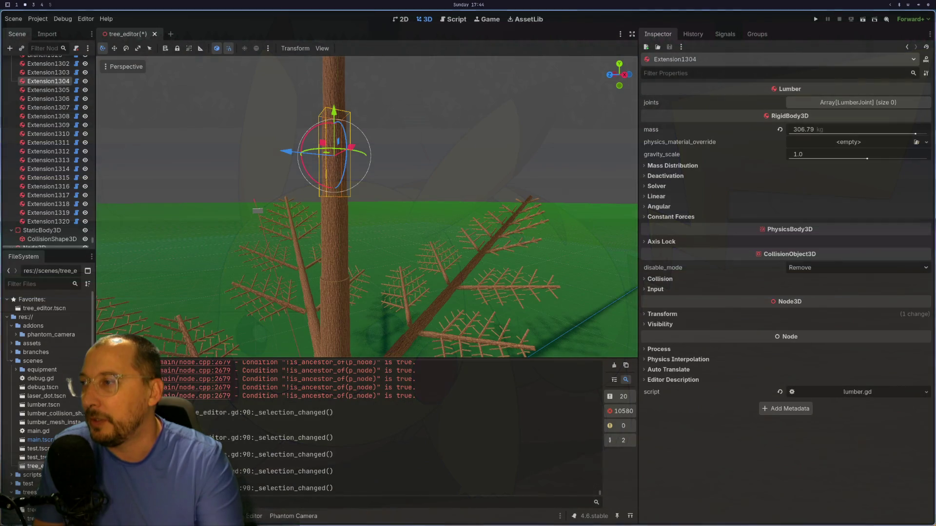
key(super+1)
key(super+3)
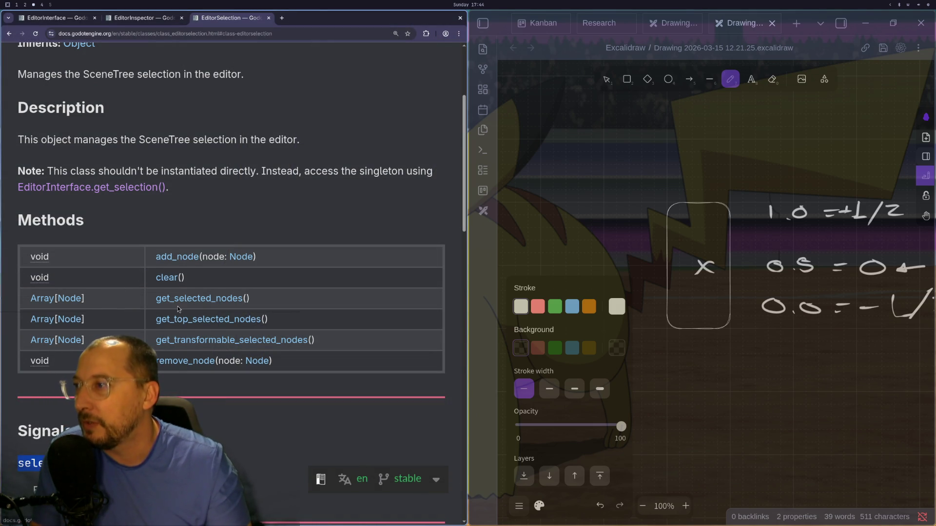
- Highlight get_selected_nodes in the Methods table and read its description in Method Descriptions
triple_click(212, 301)
double_click(243, 299)
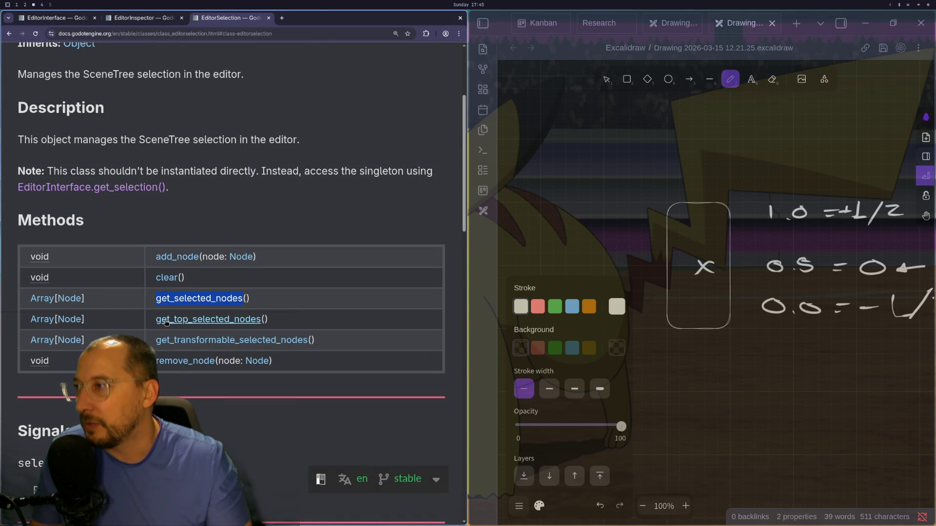
scroll(168, 321, down, 8)
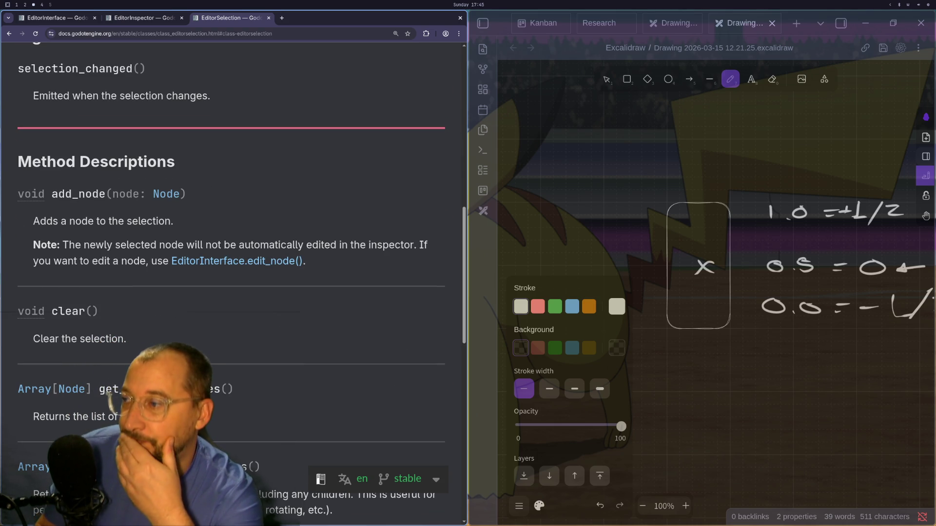
scroll(214, 338, down, 3)
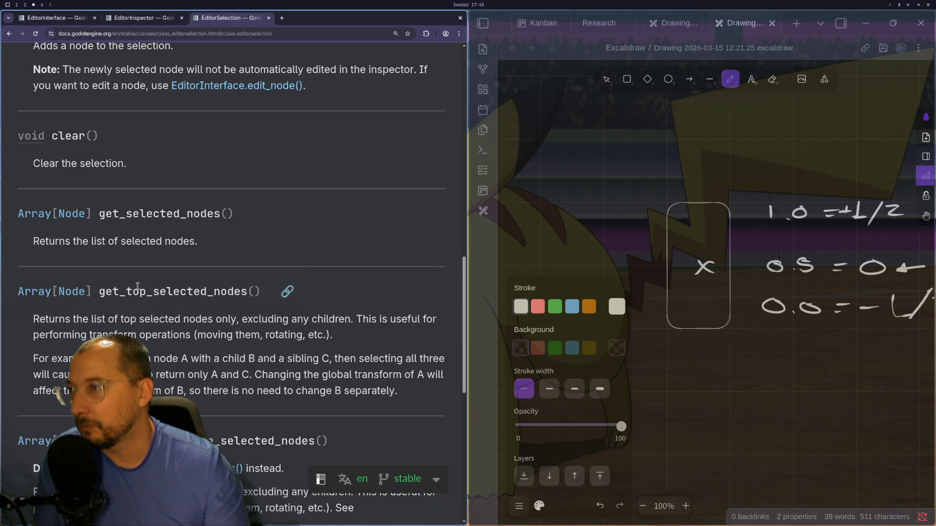
scroll(123, 295, up, 3)
double_click(123, 298)
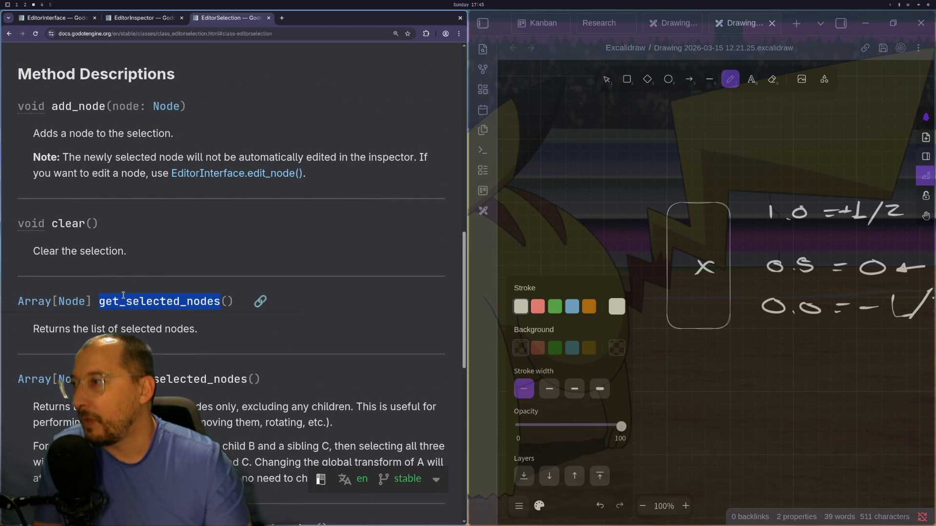
key(super+1)
- Remove the stray typed letters and move up through tree_editor.gd to the editor selection lines
text(koE)
key(BackSpace)
key(super+2)
key(super+1)
text(g)
key(Escape)
key(g)
key(g)
key(j)
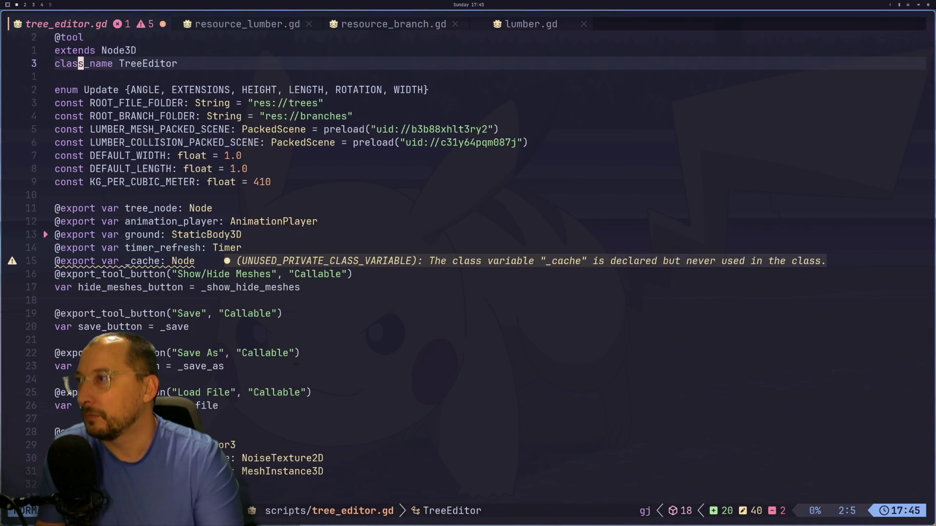
key(braceright)
key(braceright)
key(braceright)
key(braceright)
key(braceright)
key(g)
key(k)
key(g)
key(k)
key(g)
key(k)
key(g)
key(k)
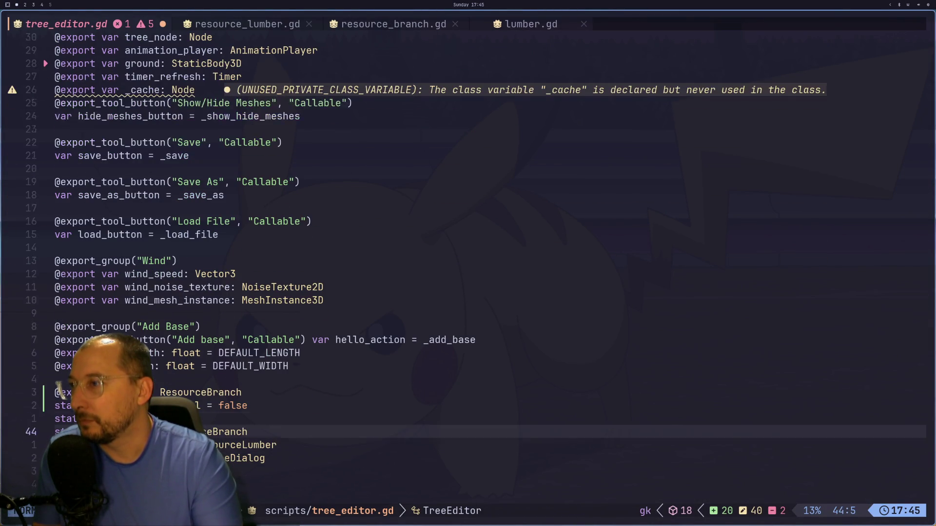
key(braceright)
key(braceright)
key(braceright)
key(g)
key(k)
key(g)
key(k)
key(g)
key(k)
key(g)
key(k)
key(g)
key(k)
key(g)
key(k)
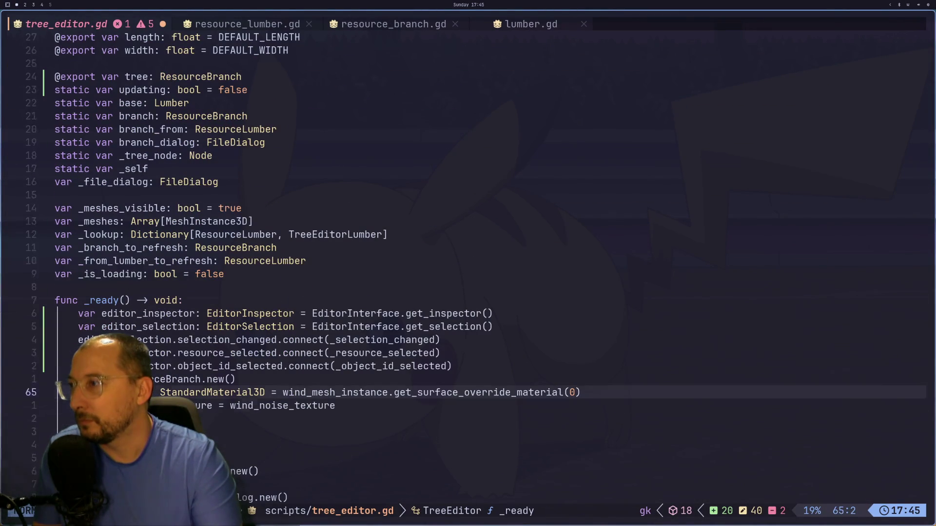
key(g)
key(k)
key(g)
key(k)
key(g)
key(k)
- Copy the editor_selection declaration, find the EditorInterface calls in _ready, and undo stray typing
key(y)
key(y)
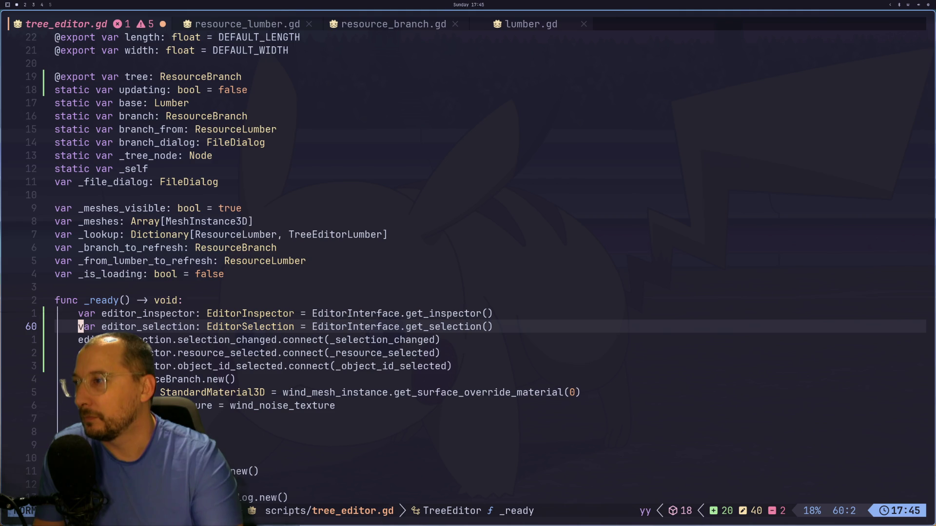
key(s)
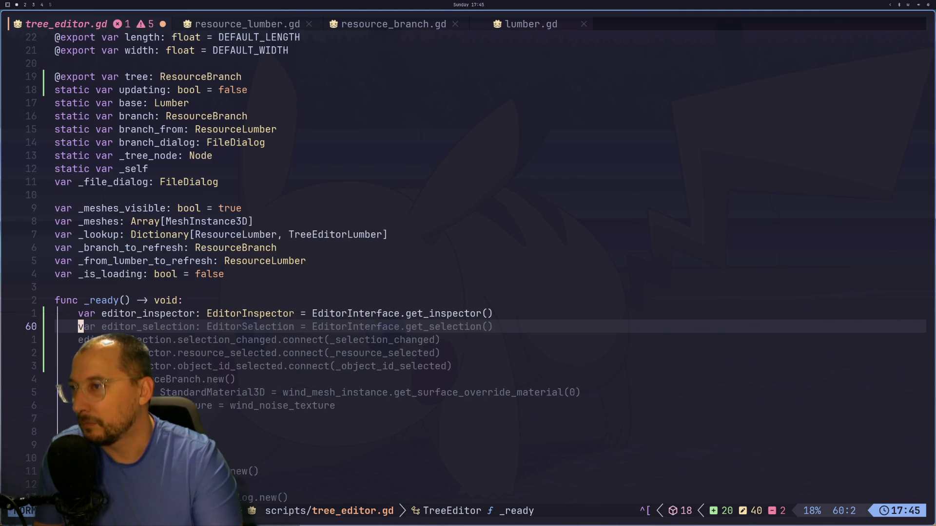
key(E)
key(asterisk)
key(n)
key(N)
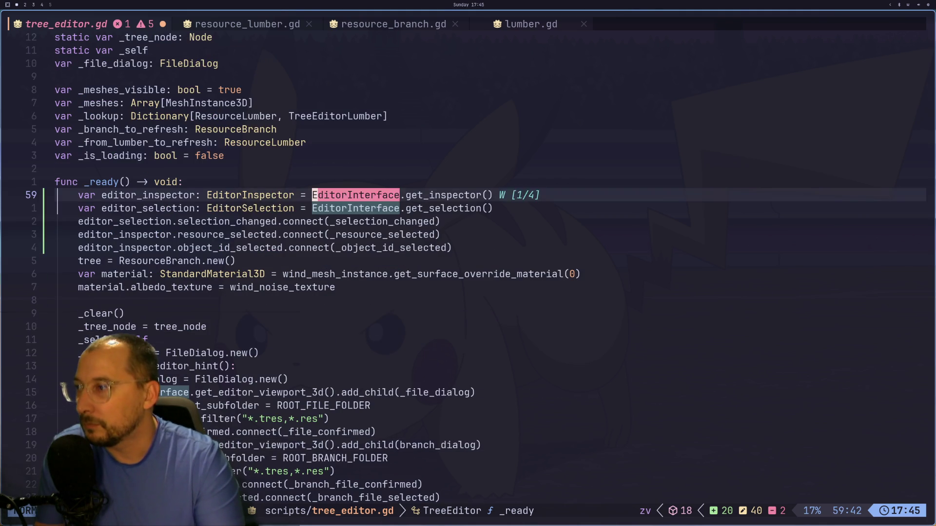
key(g)
key(j)
key(j)
key(j)
key(j)
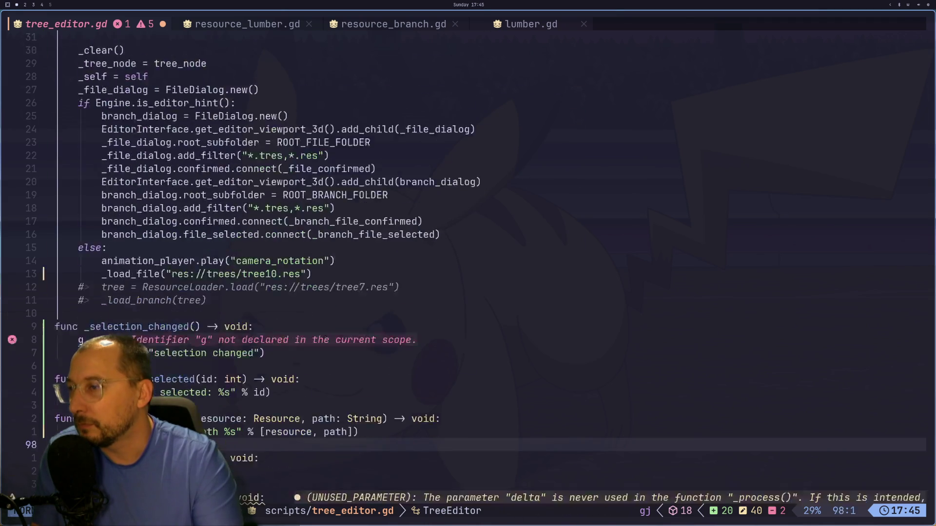
key(k)
text(18kS)
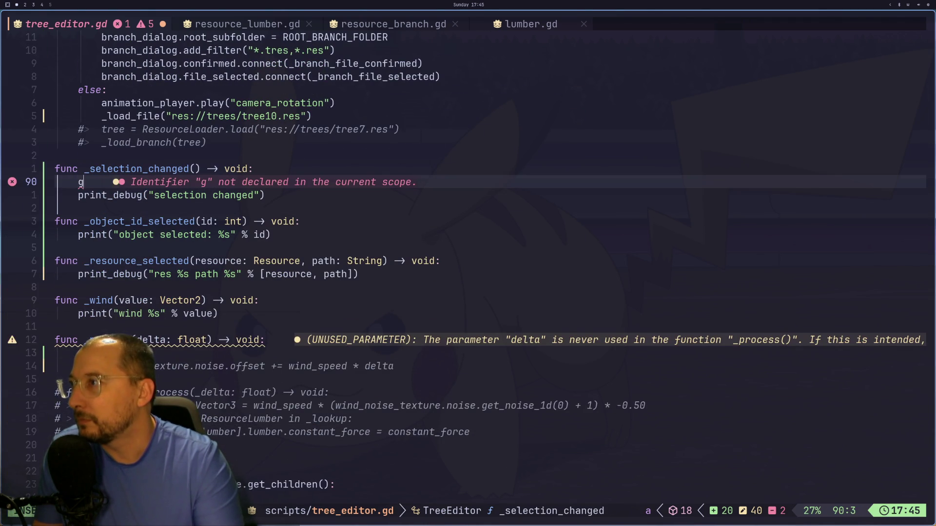
text(p)
key(Escape)
key(u)
key(u)
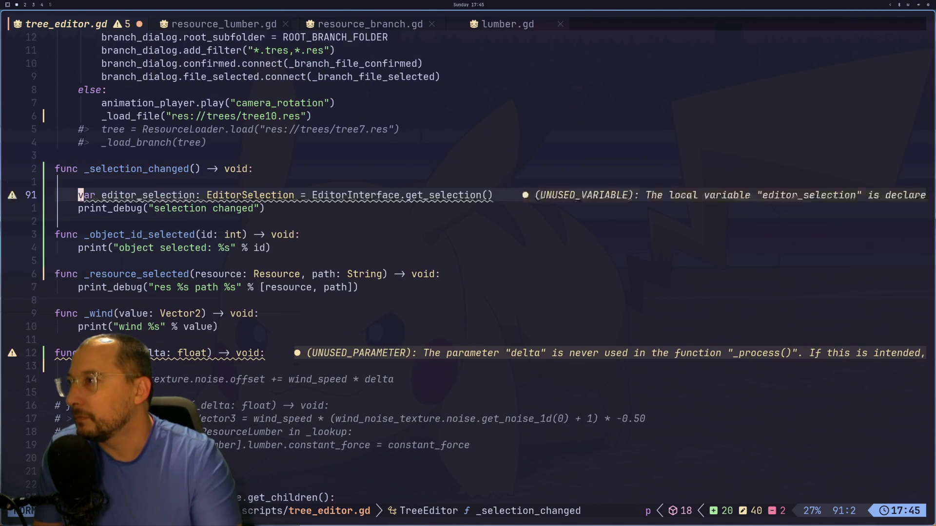
- Paste the editor_selection declaration into _selection_changed and add an editor_selection.get_selected_nodes() line
key(k)
key(d)
key(d)
text(oeditor_selection.)
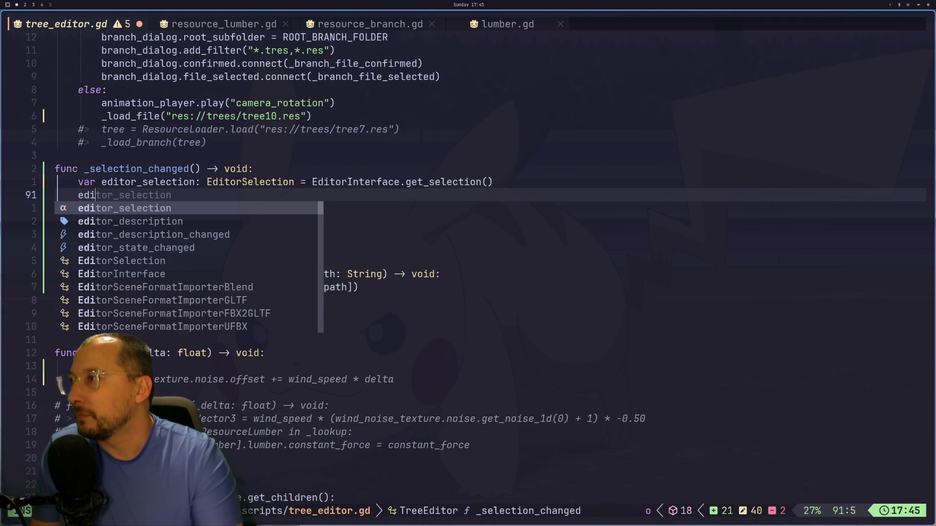
text(get_)
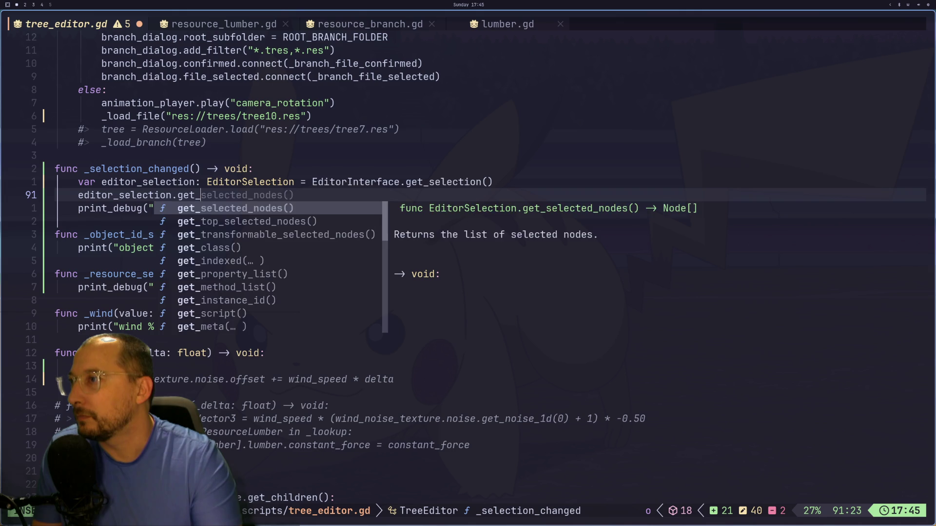
key(Return)
key(Escape)
- Rewrite line 91 as print_debug("selection changed %s" % editor_selection.get_selected_nodes())
key(d)
key(d)
key(d)
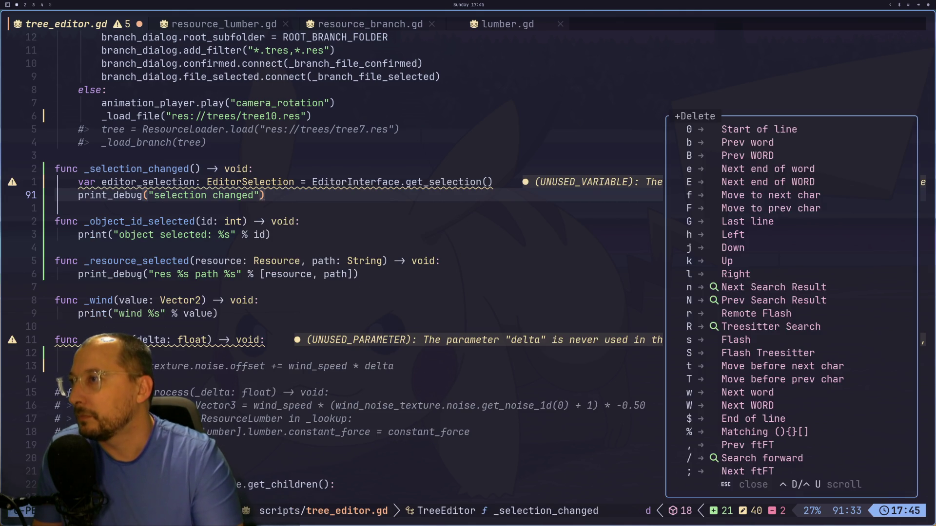
key(Escape)
key(t)
key(parenright)
text(i %)
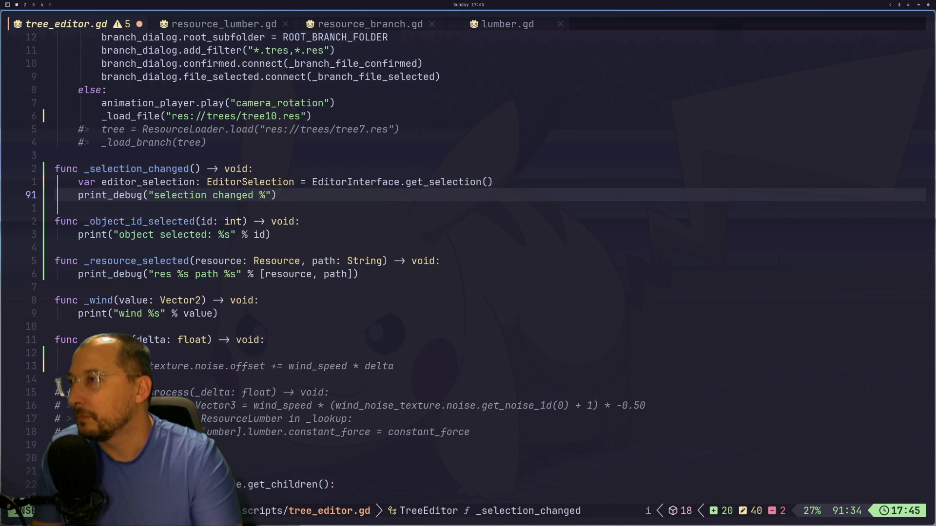
key(Escape)
key(space)
key(l)
key(q)
text(a)
text(%)
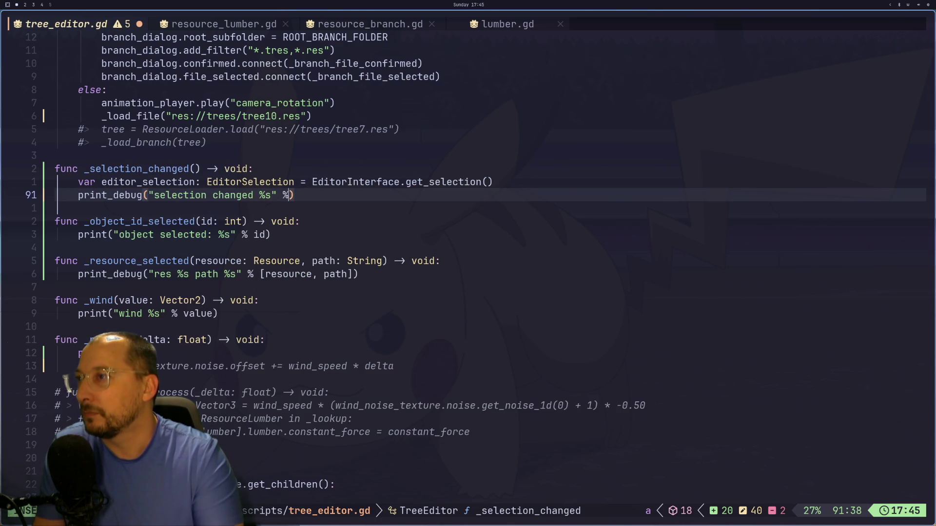
key(Escape)
key(p)
key(i)
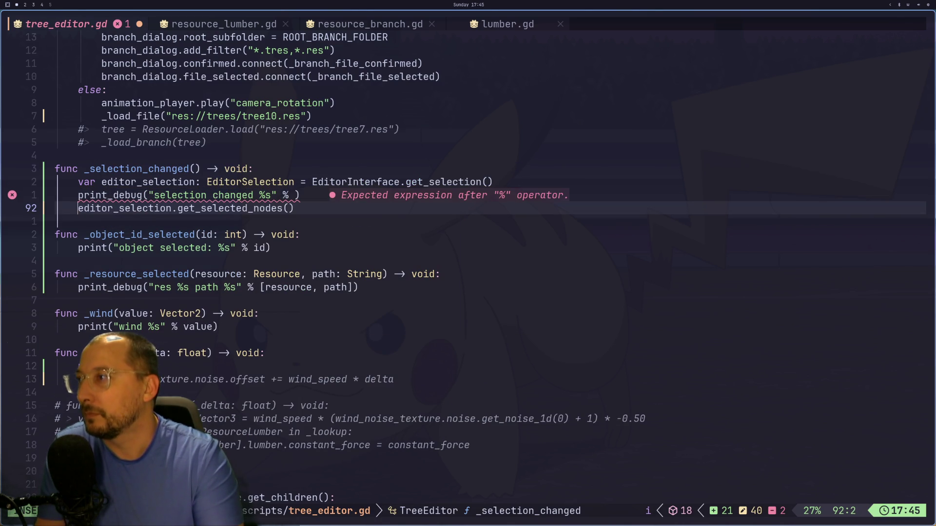
key(BackSpace)
key(BackSpace)
key(shift+a)
text())
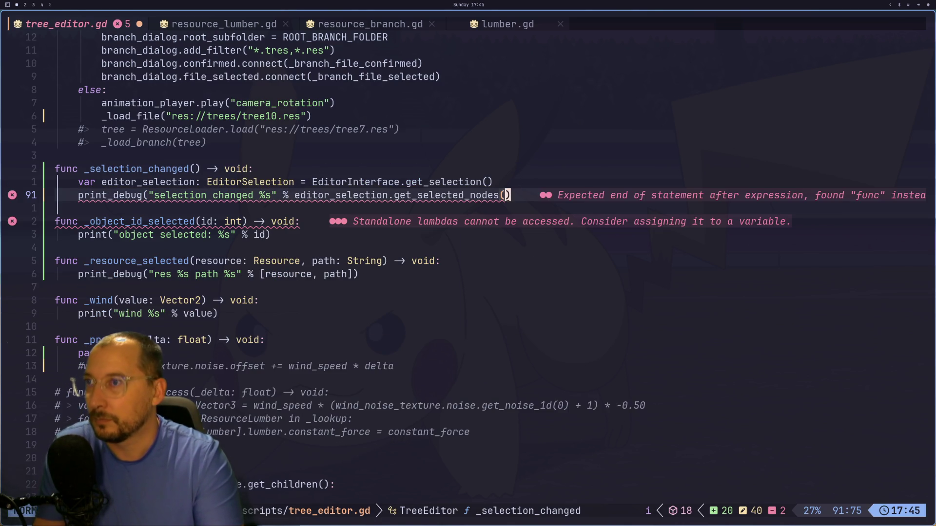
- Return to line 91 and save tree_editor.gd with :w
key(Escape)
key(question)
text(w)
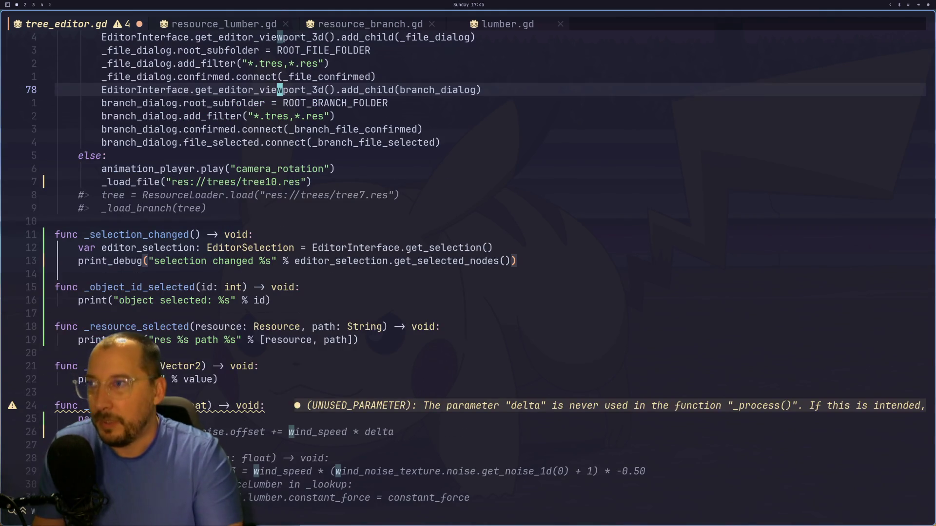
key(Escape)
key(3)
key(j)
key(3)
key(j)
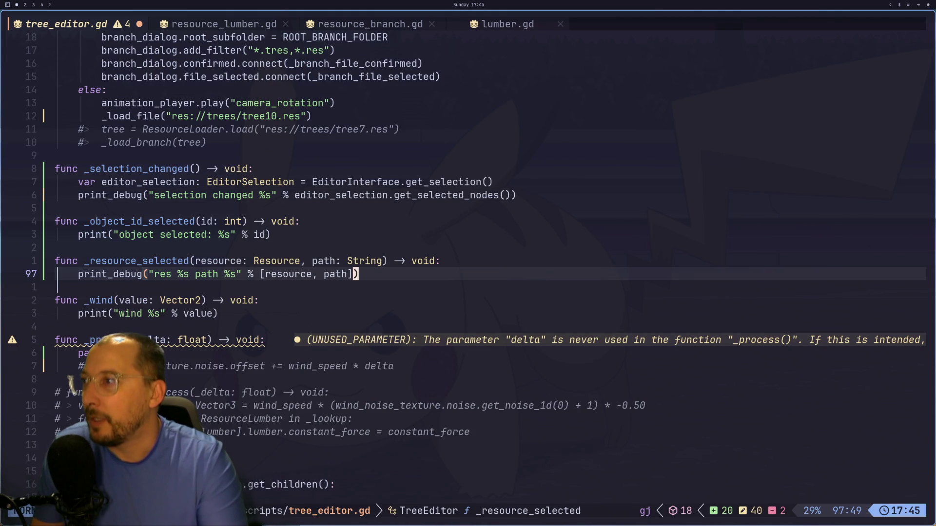
text(3k3k)
text(:w)
key(Return)
key(super+2)
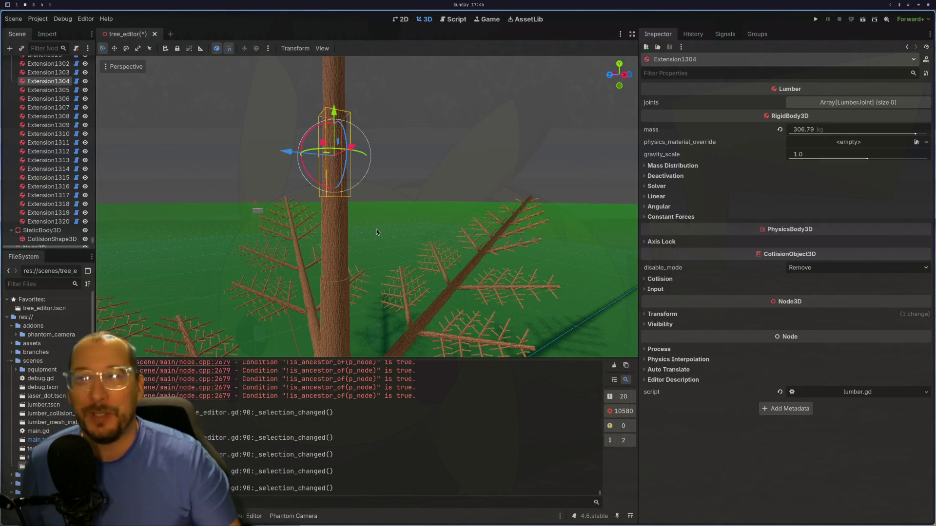
- Save & Close the tree_editor scene tab, reopen it with Ctrl+Shift+T, and select TreeEditor
click(153, 36)
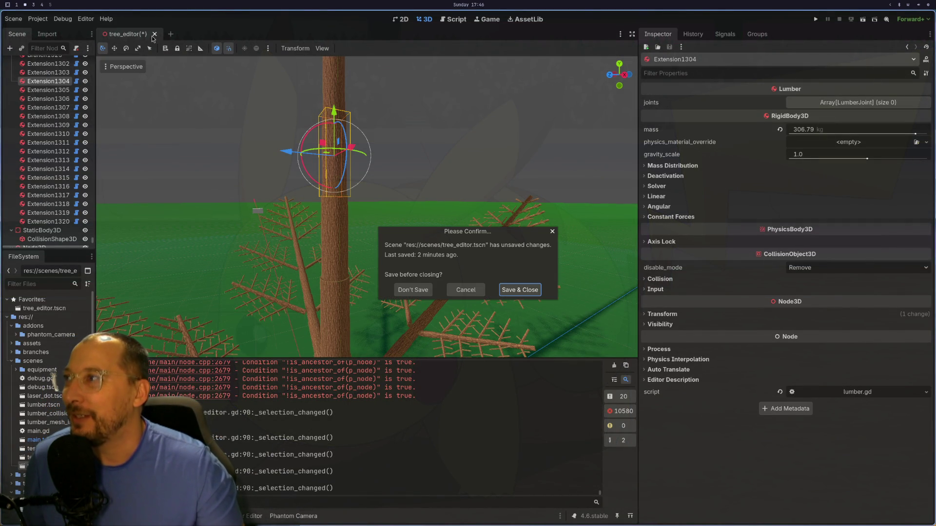
click(519, 293)
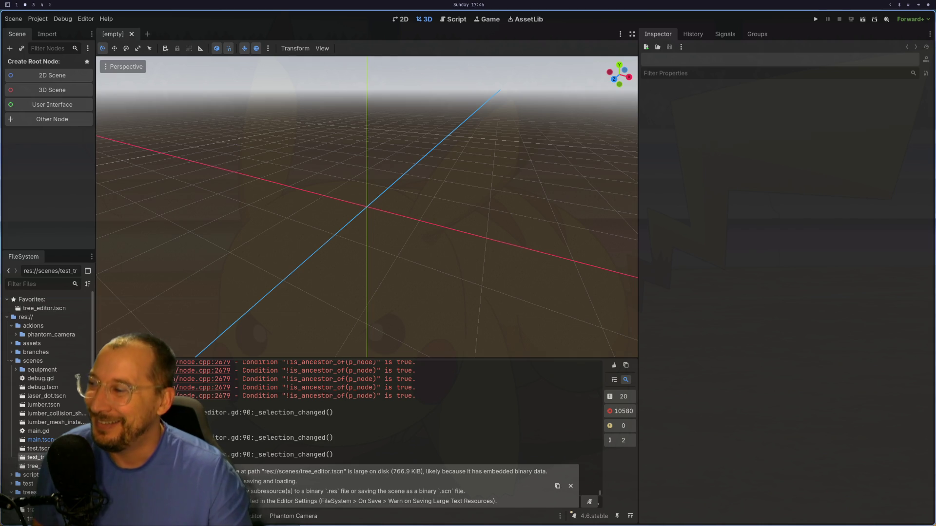
key(ctrl+shift+t)
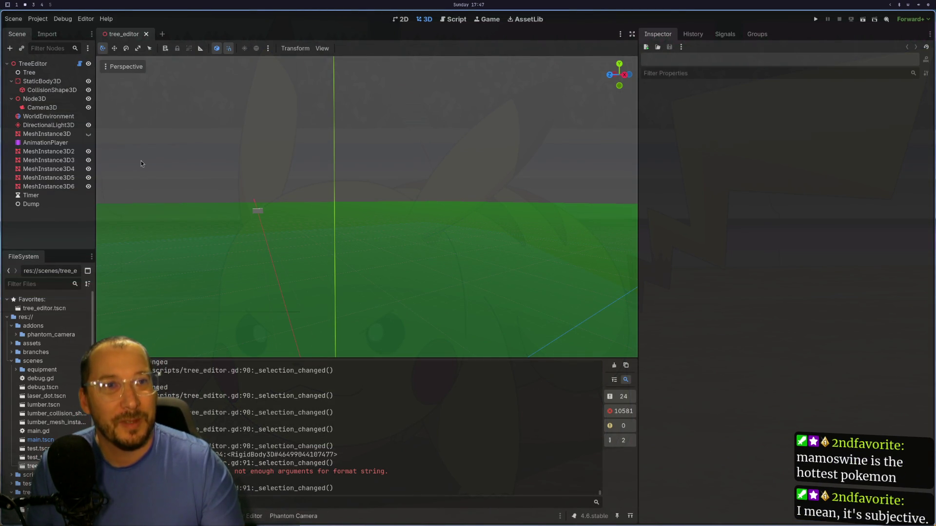
click(53, 63)
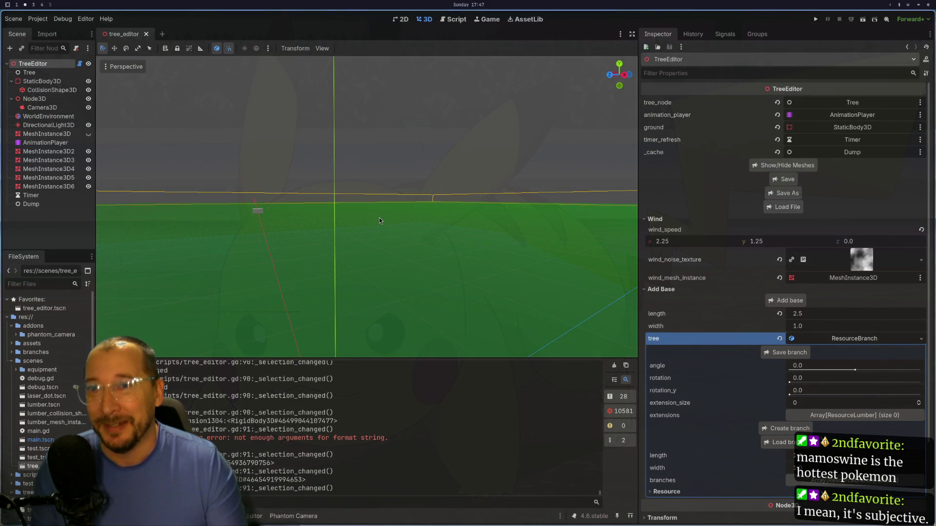
- Check the code editor, then scroll the TreeEditor Inspector down to its wind and loading options
key(super+1)
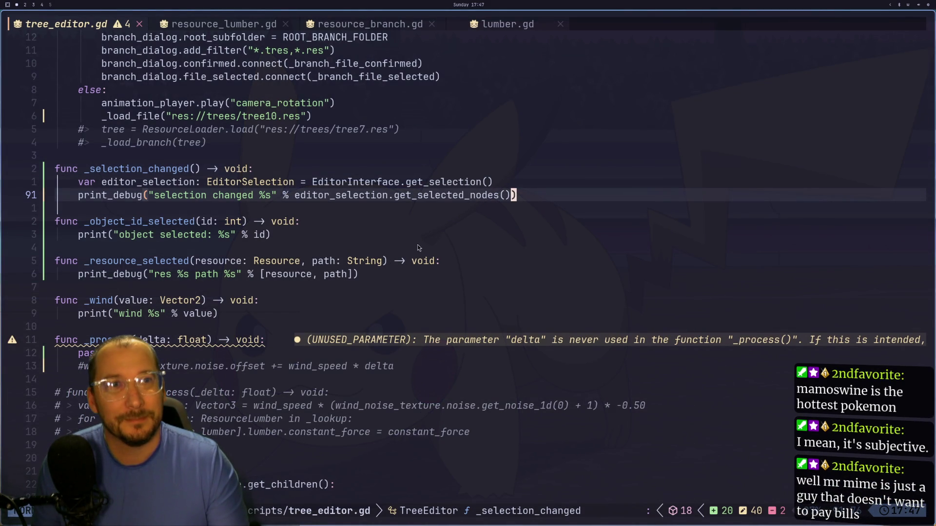
key(super+2)
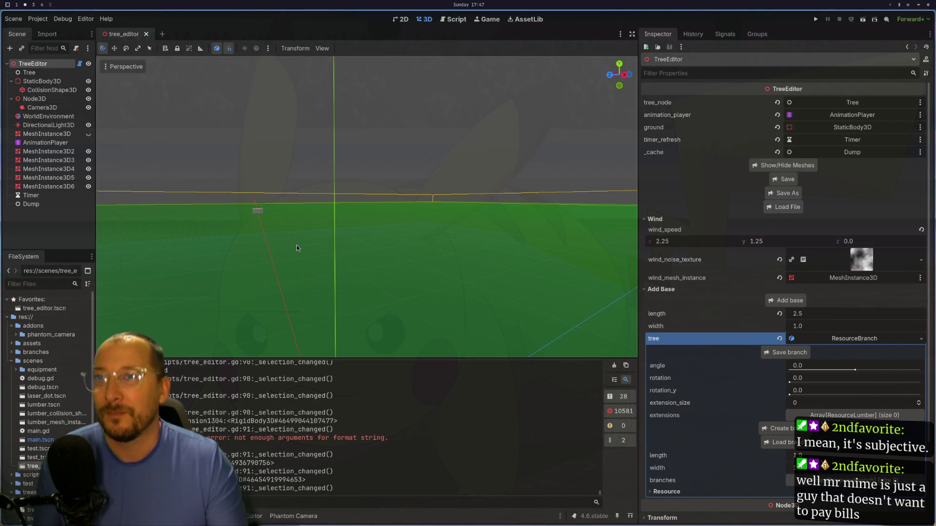
scroll(296, 244, down, 4)
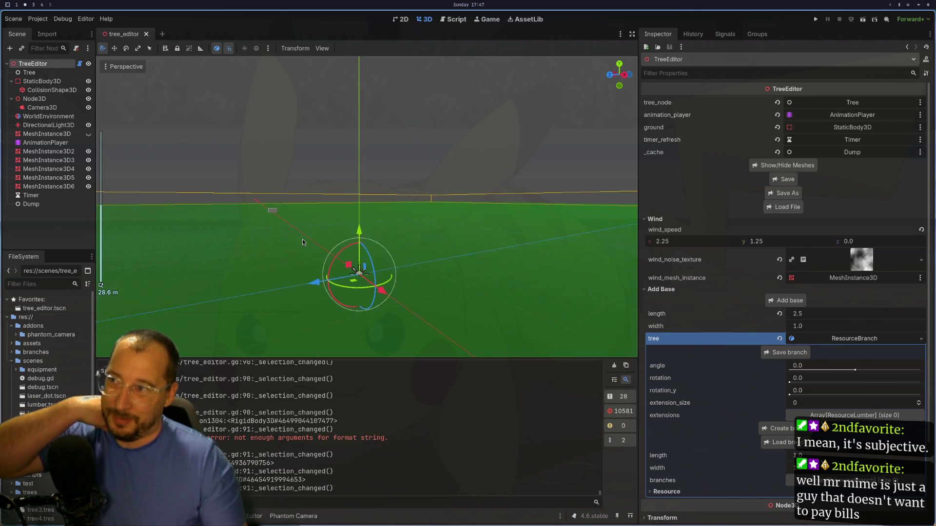
- Use Load File in the Inspector to open tree10.res from the Open a File dialog
click(779, 206)
scroll(100, 91, down, 2)
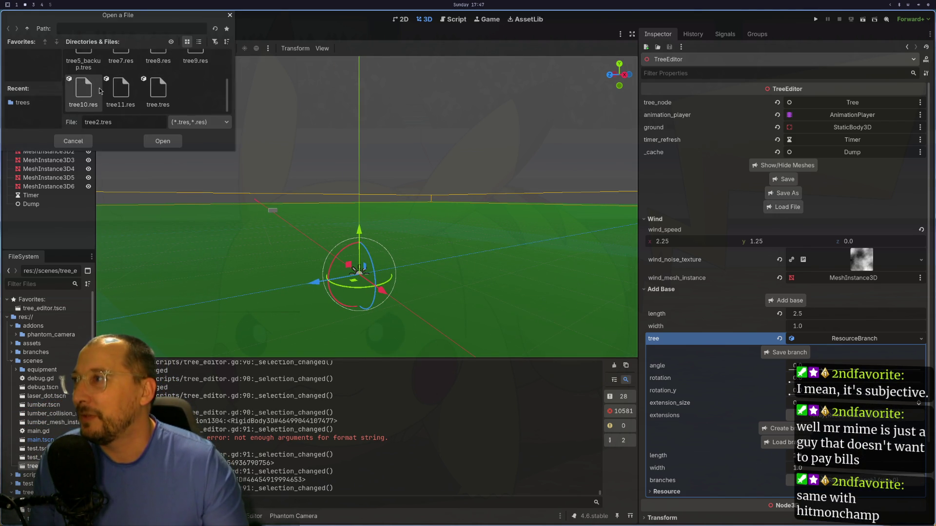
click(100, 90)
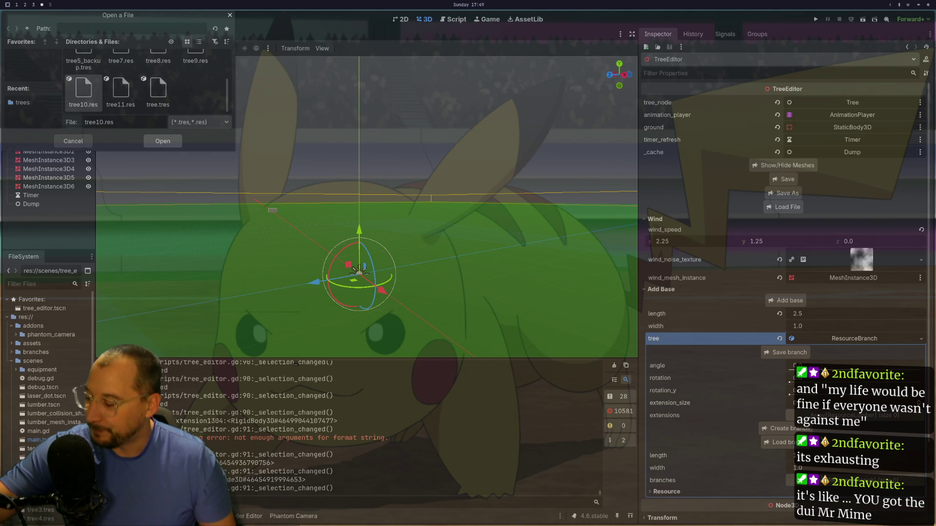
key(Return)
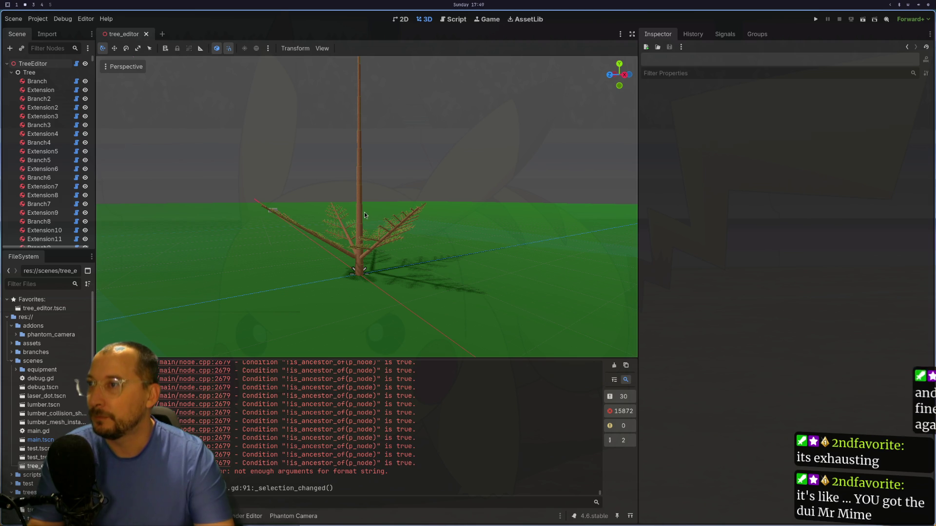
- Select Extension1303, Extension1304, a range up to Branch1323, then Branch1324 and Extension1303 again
click(359, 215)
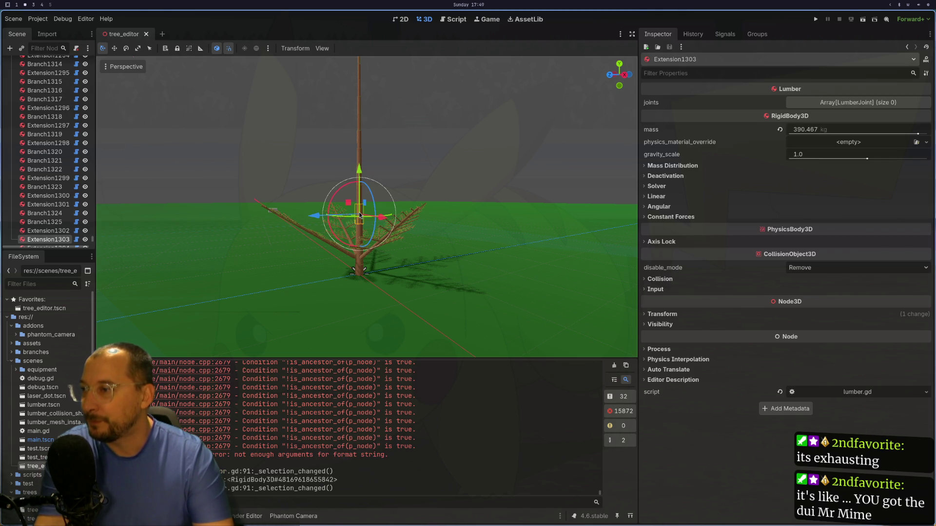
scroll(359, 214, up, 5)
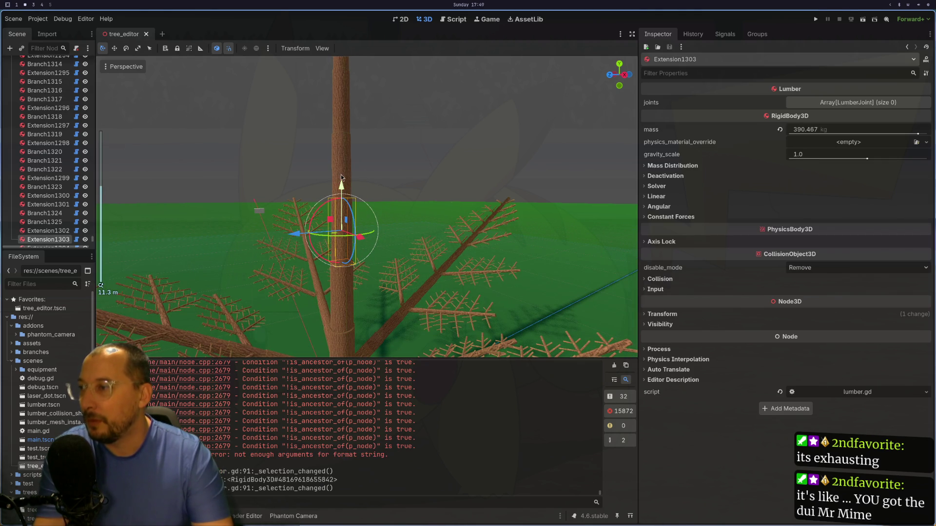
click(340, 175)
shift+click(33, 178)
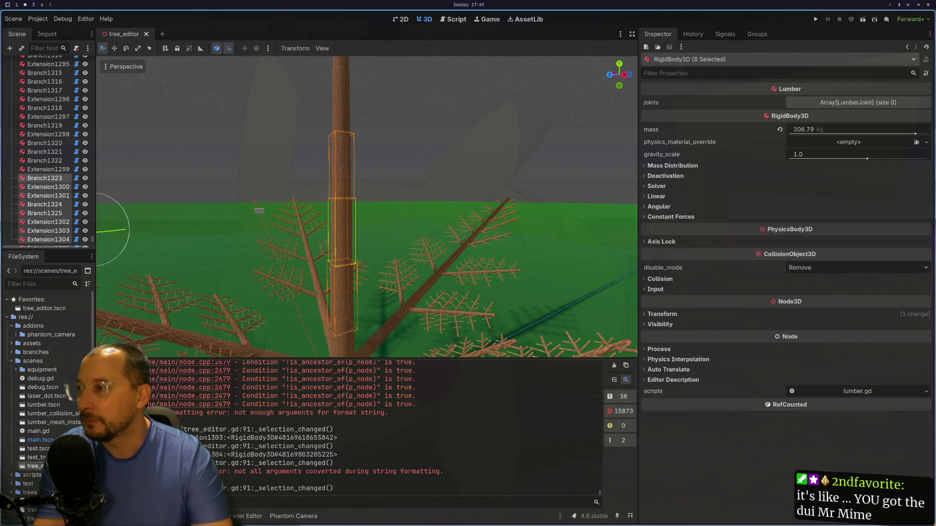
click(43, 205)
click(43, 230)
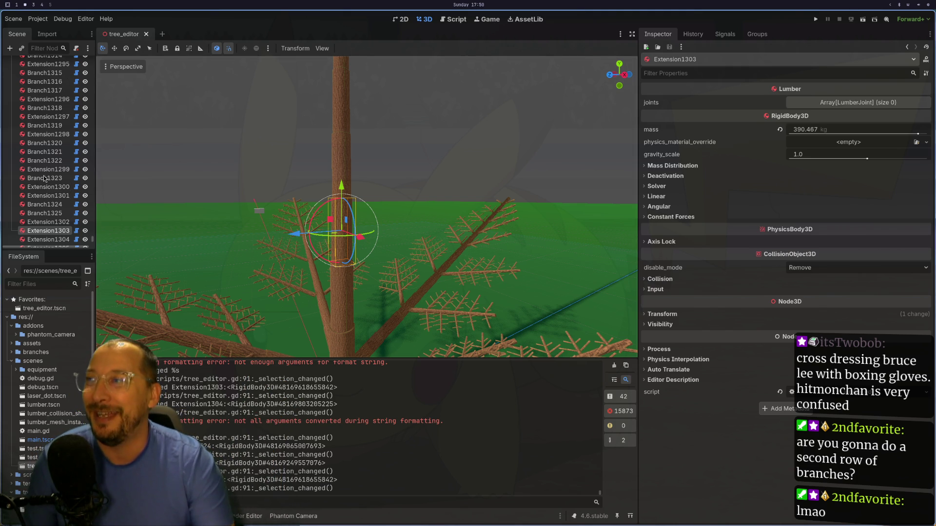
- Select the TreeEditor node and expand then collapse its first ResourceLumber extension in the Inspector
scroll(45, 178, up, 5)
scroll(45, 195, up, 5)
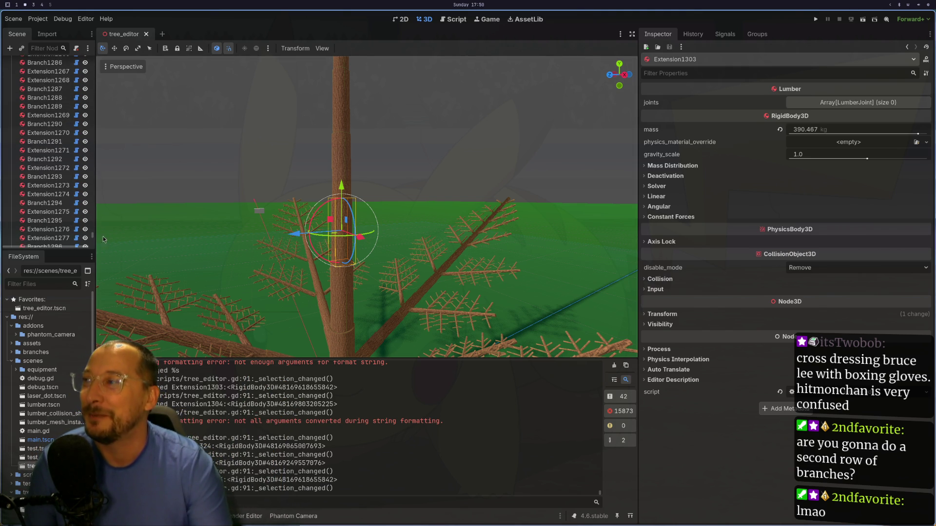
drag(92, 237, 93, 61)
click(55, 65)
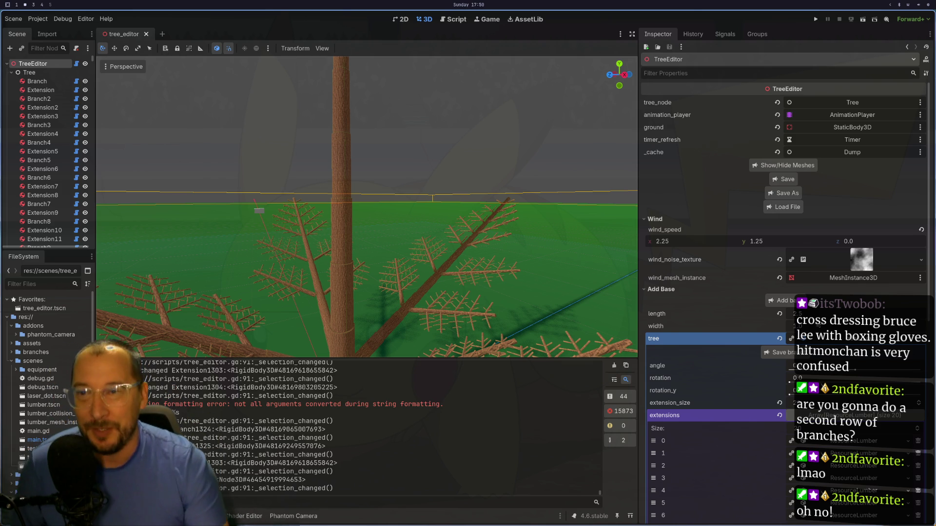
scroll(748, 428, down, 5)
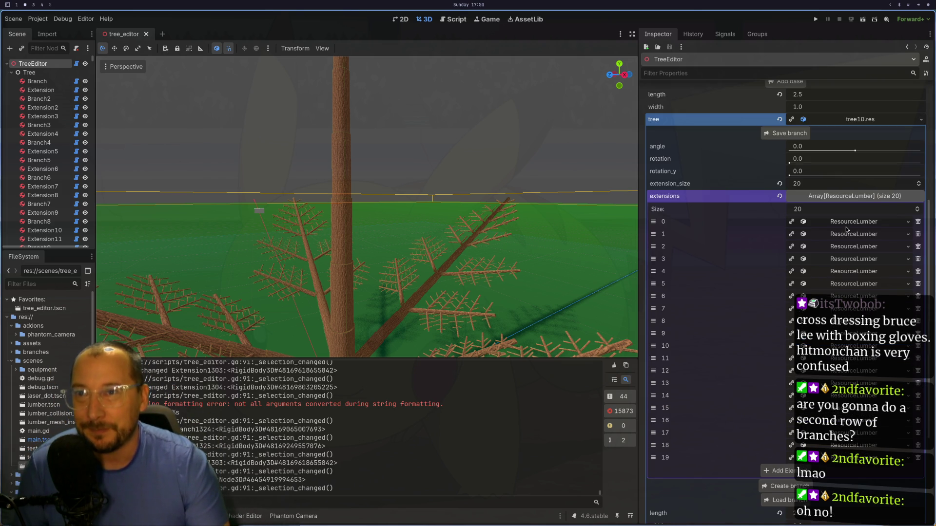
click(846, 225)
click(845, 224)
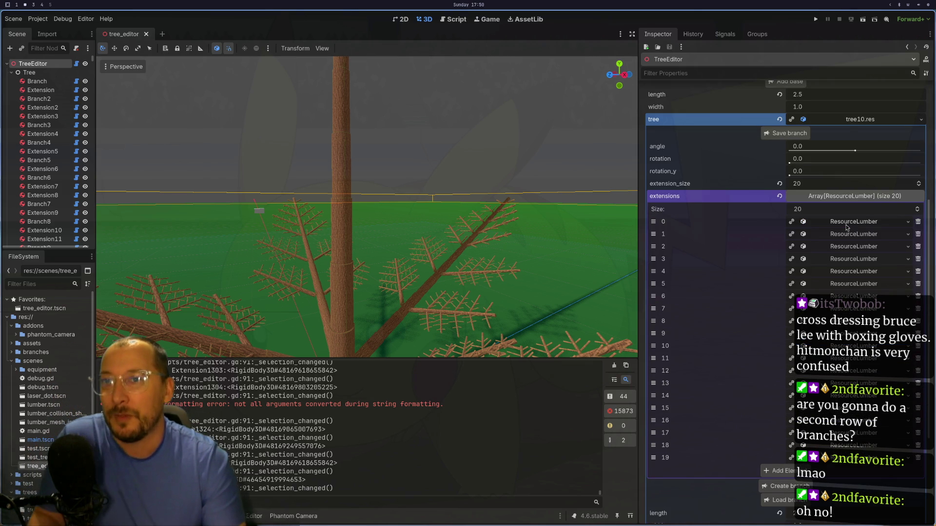
- Select the Extension9 lumber body and then the Tree node, and return to Neovim
key(super+1)
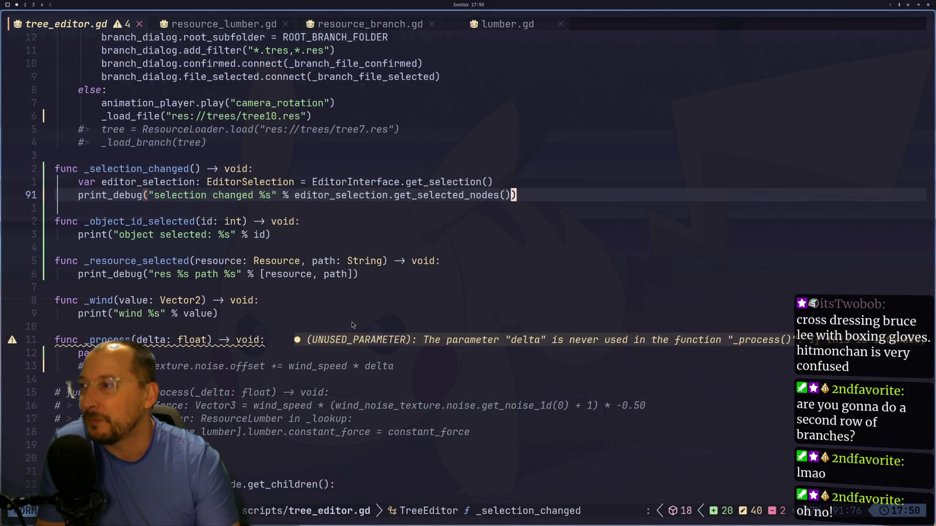
key(super+2)
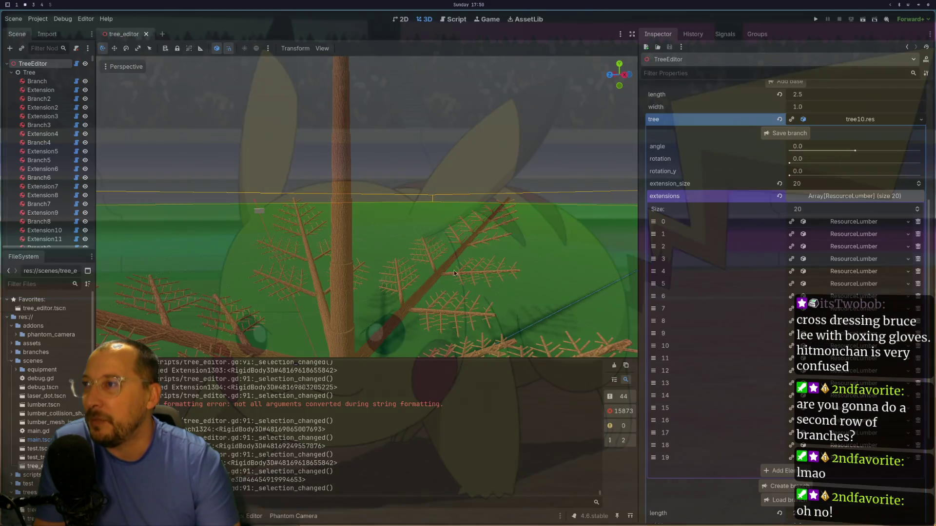
click(60, 214)
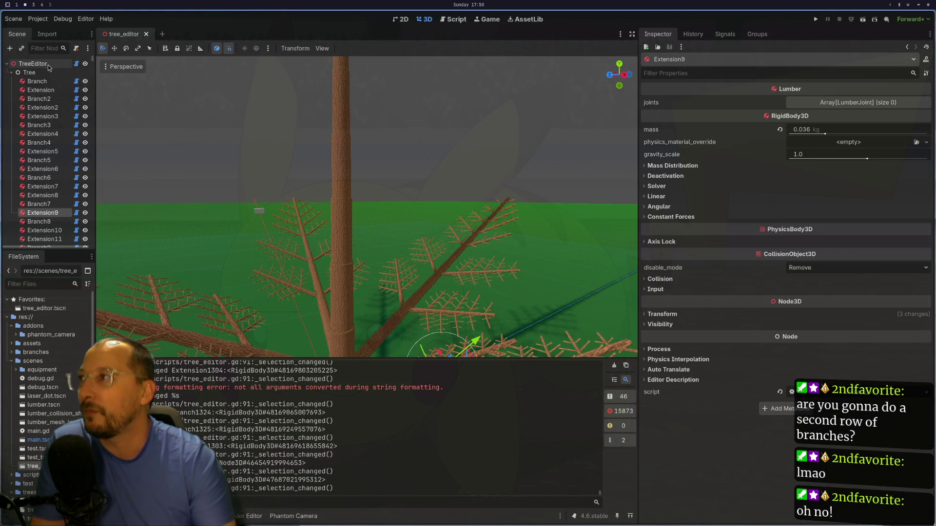
click(29, 72)
key(super+1)
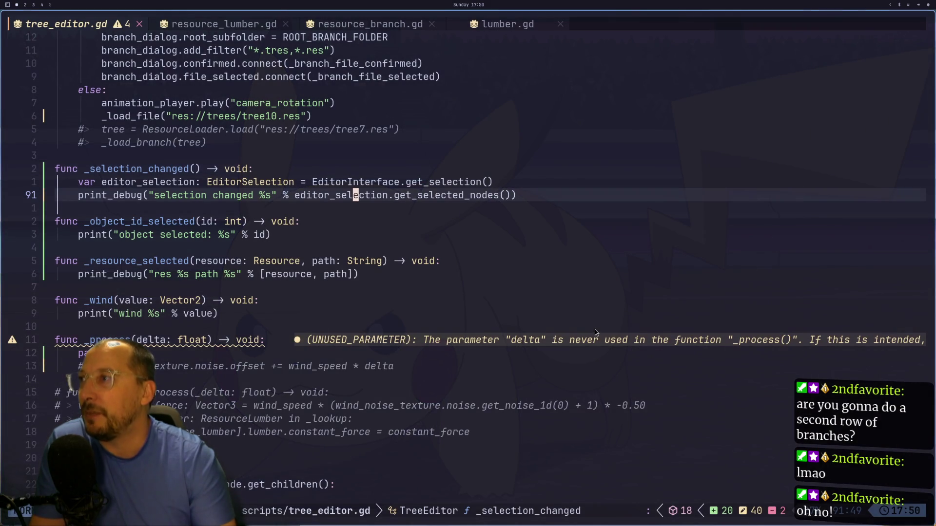
- Duplicate the _lookup declaration line near the top of tree_editor.gd
key(g)
key(g)
key(g)
key(j)
key(j)
key(j)
key(j)
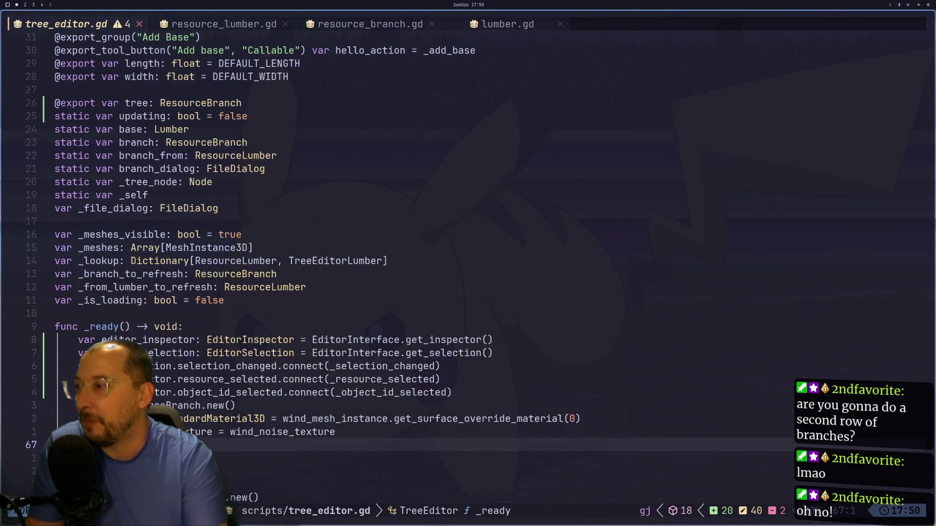
key(k)
key(k)
key(k)
key(k)
key(k)
key(k)
key(j)
key(y)
key(y)
key(p)
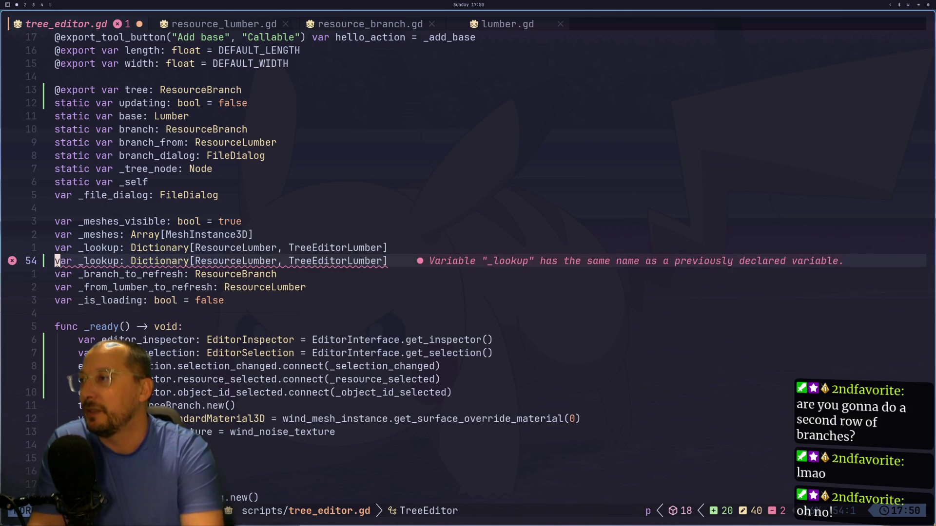
- Rename the duplicated variable to _lookup_resource_by_body
key(e)
key(e)
text(ar )
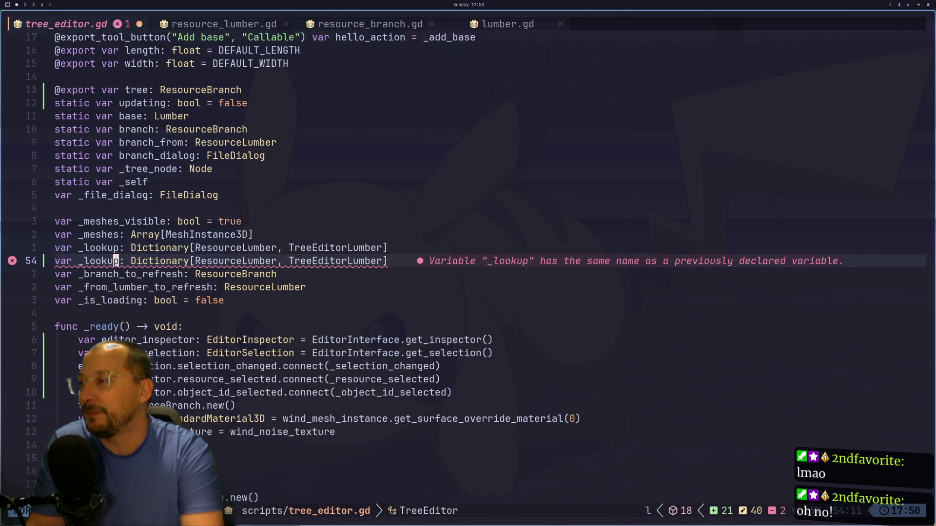
text(_)
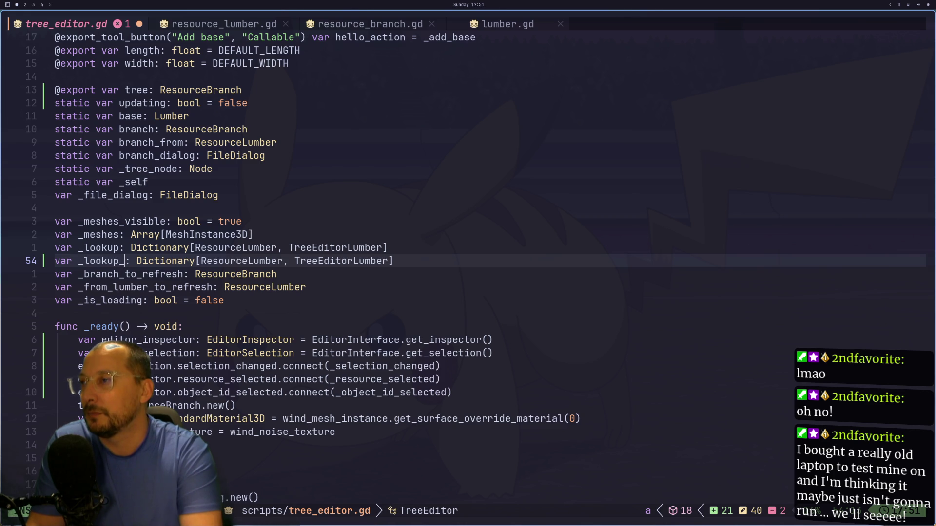
key(alt+Tab)
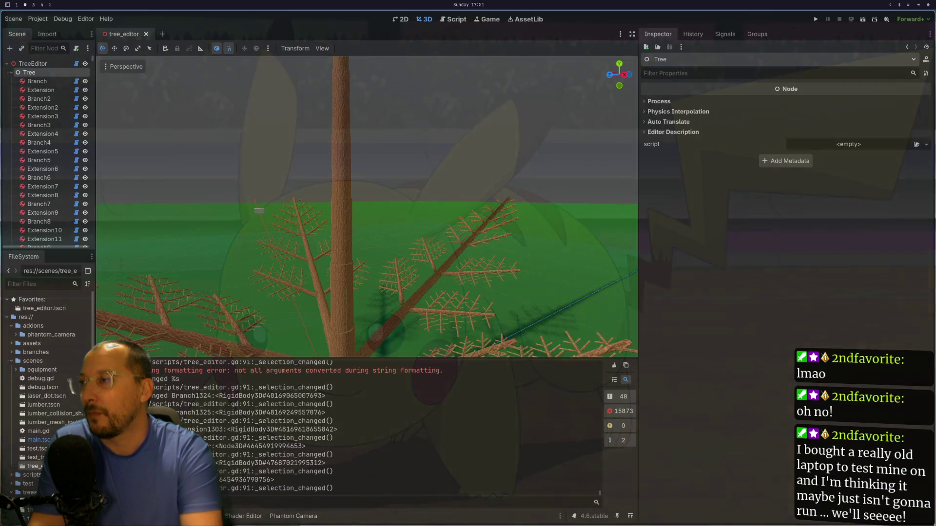
key(alt+Tab)
text(resourv)
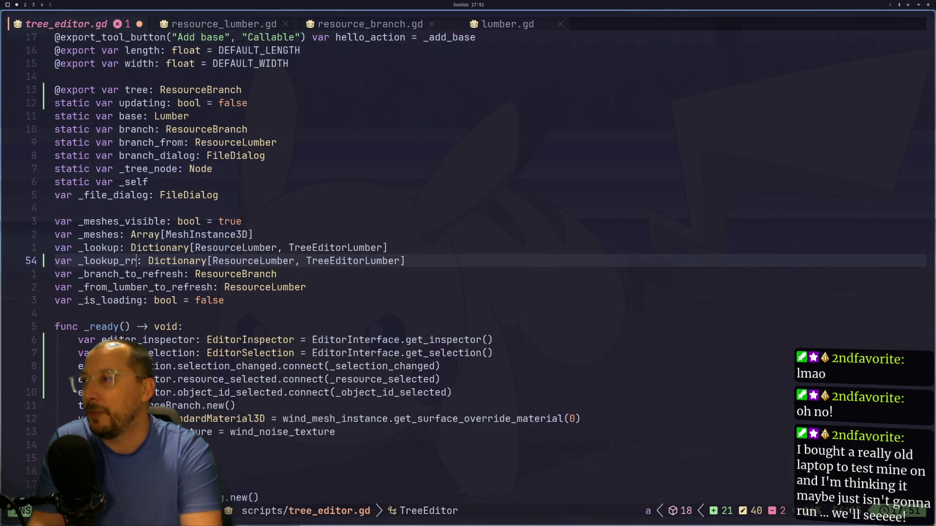
key(BackSpace)
text(ce_by)
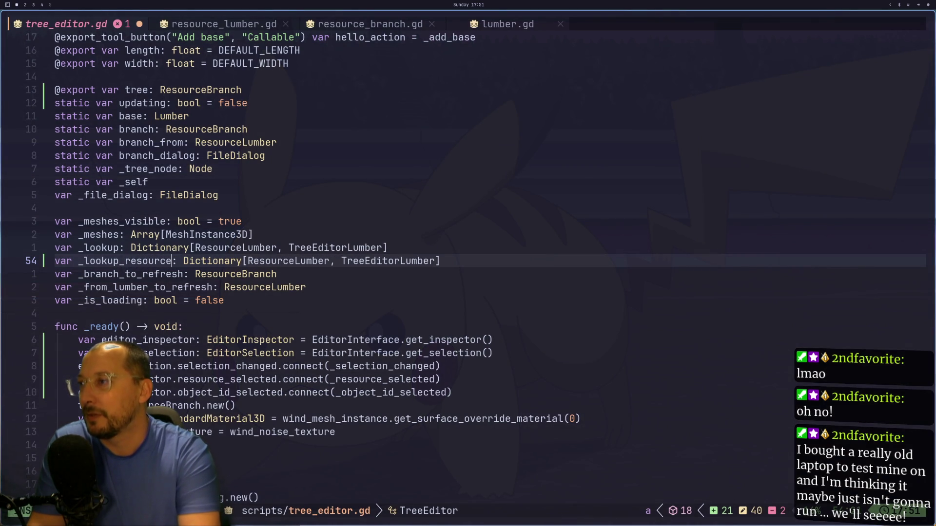
key(alt+Tab)
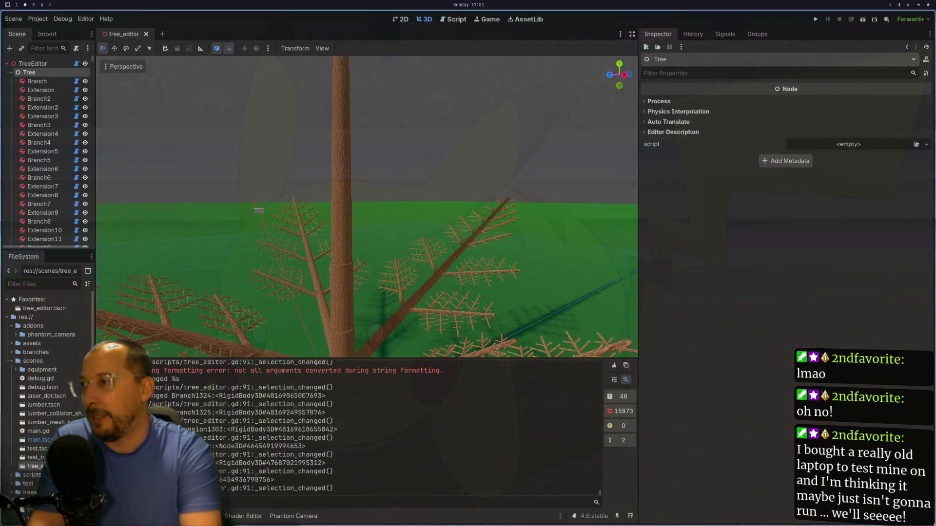
key(alt+Tab)
text(_body)
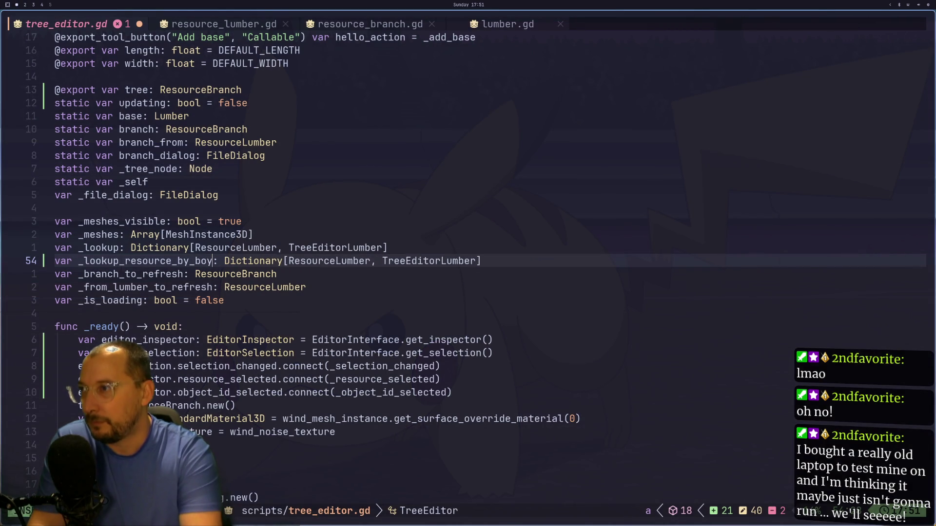
key(Escape)
- Drop the old key and TreeEditorLumber value types, putting ResourceLumber as the value type
key(e)
key(e)
key(e)
key(d)
key(l)
key(l)
key(l)
key(e)
key(e)
key(a)
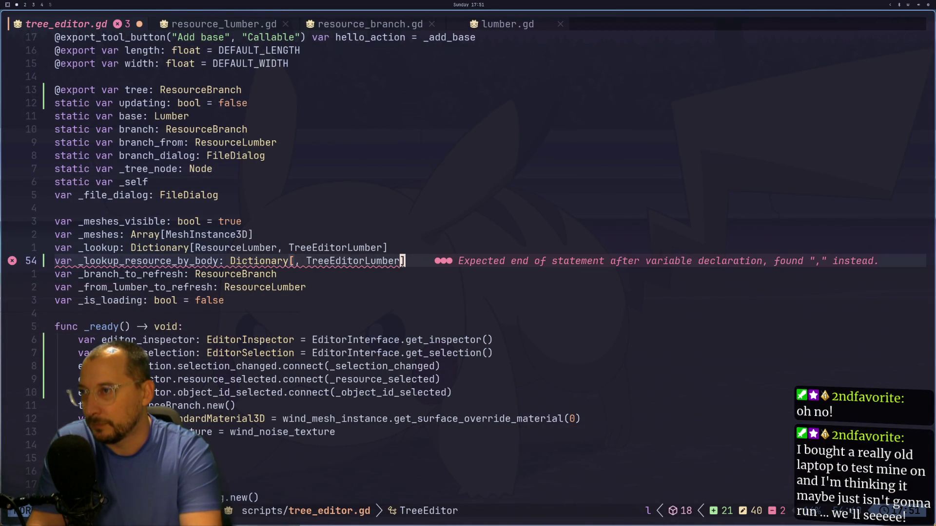
key(BackSpace)
key(BackSpace)
key(BackSpace)
key(BackSpace)
key(BackSpace)
key(BackSpace)
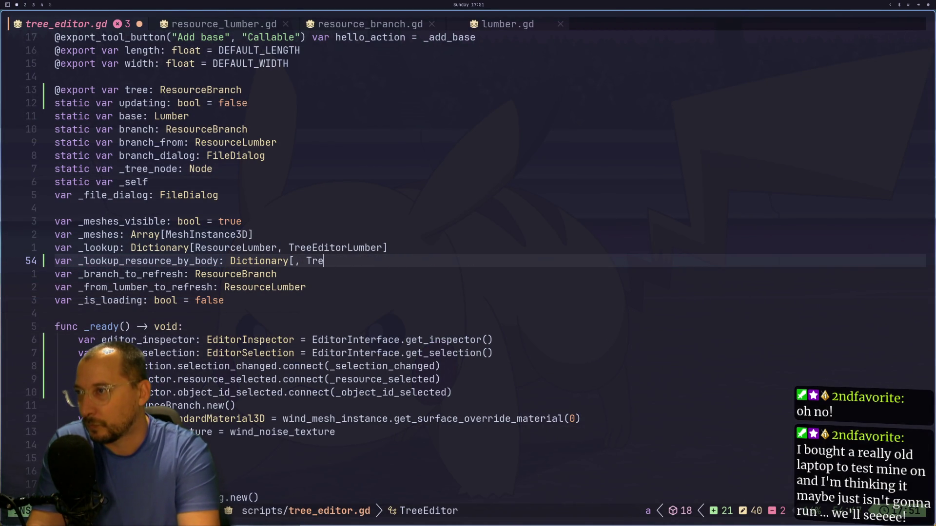
key(Escape)
key(p)
- Complete the type as Dictionary[Lumber, ResourceLumber] and save with :w
key(b)
key(b)
key(b)
text(ionary[)
text(Lumbre)
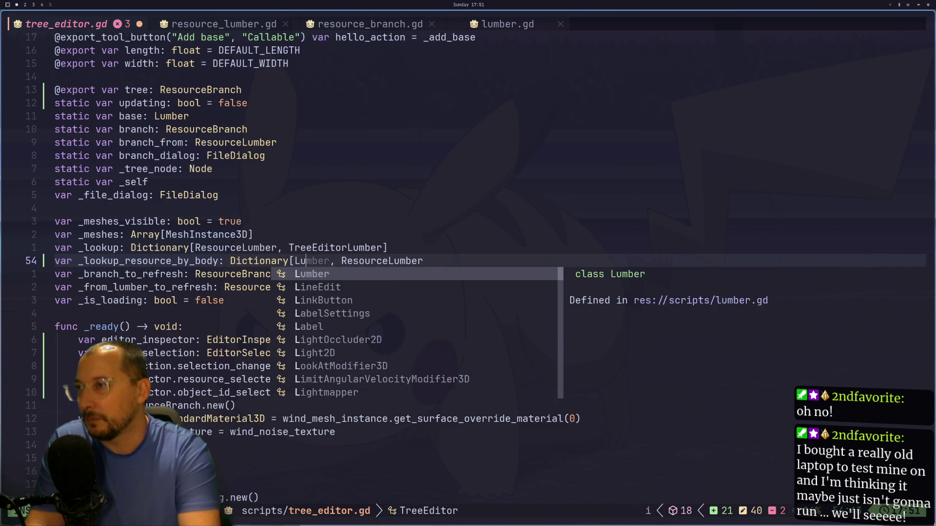
key(BackSpace)
key(BackSpace)
text(er)
key(Escape)
key(l)
key(l)
key(l)
text(a)
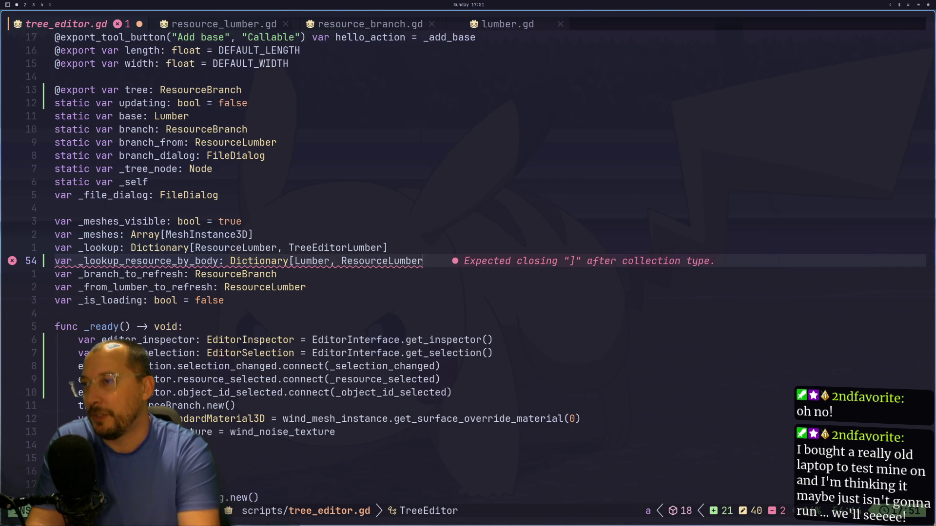
text(])
key(Escape)
text(:w)
key(Return)
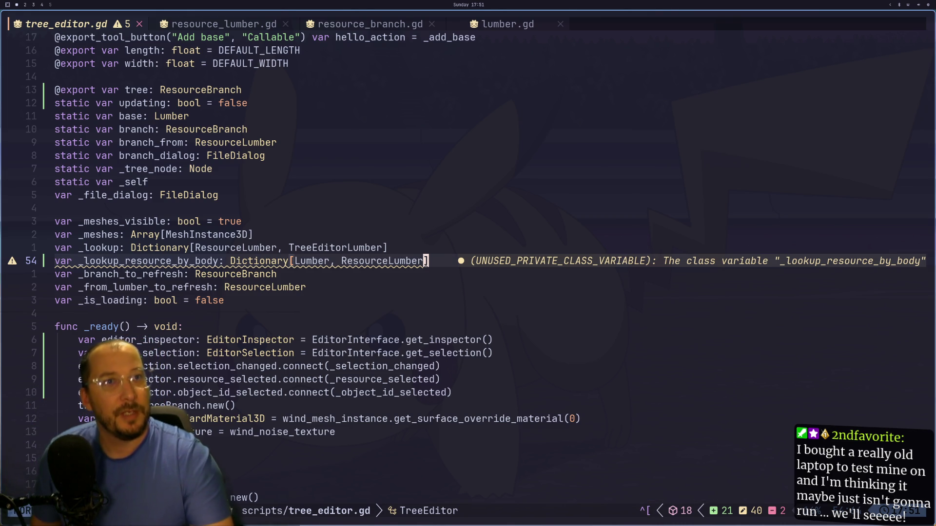
- Back in Godot, orbit the viewport toward the trunk and click trunk segment Extension1302
click(328, 261)
scroll(329, 258, down, 1)
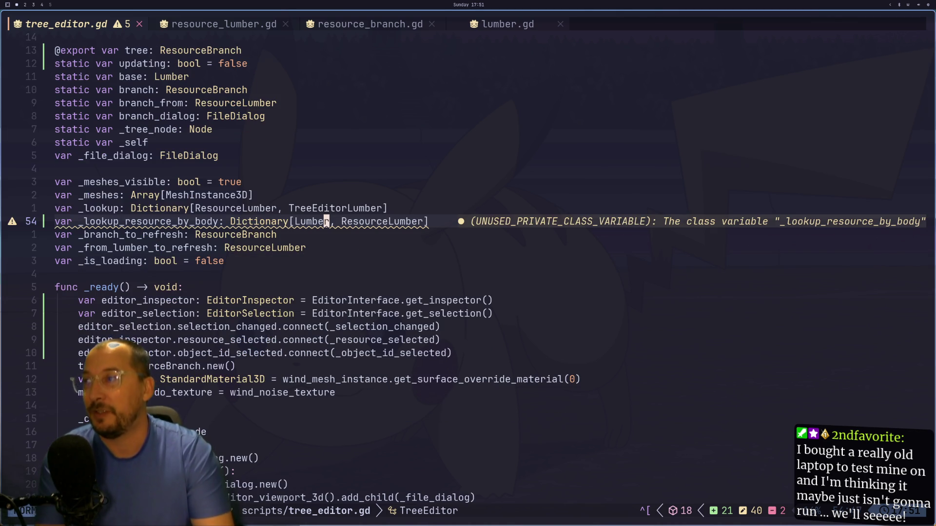
key(super+2)
scroll(516, 279, down, 3)
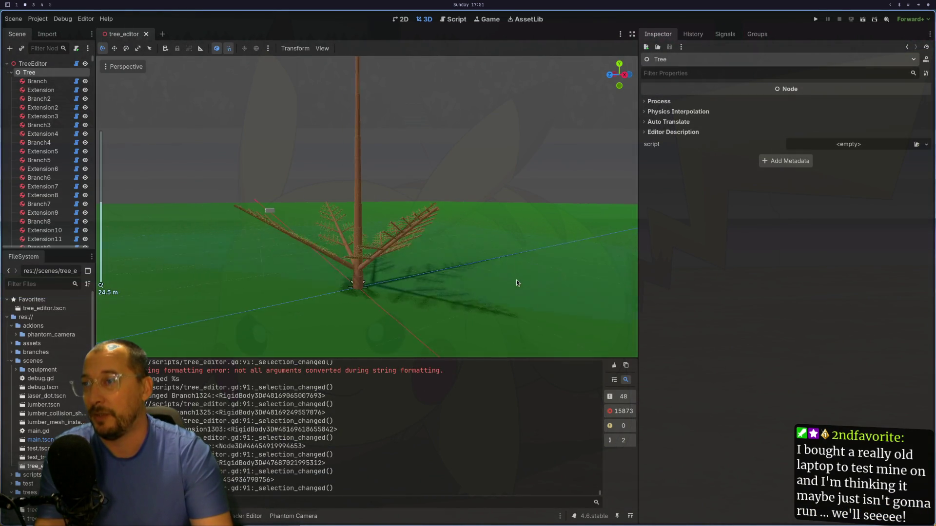
scroll(455, 291, up, 3)
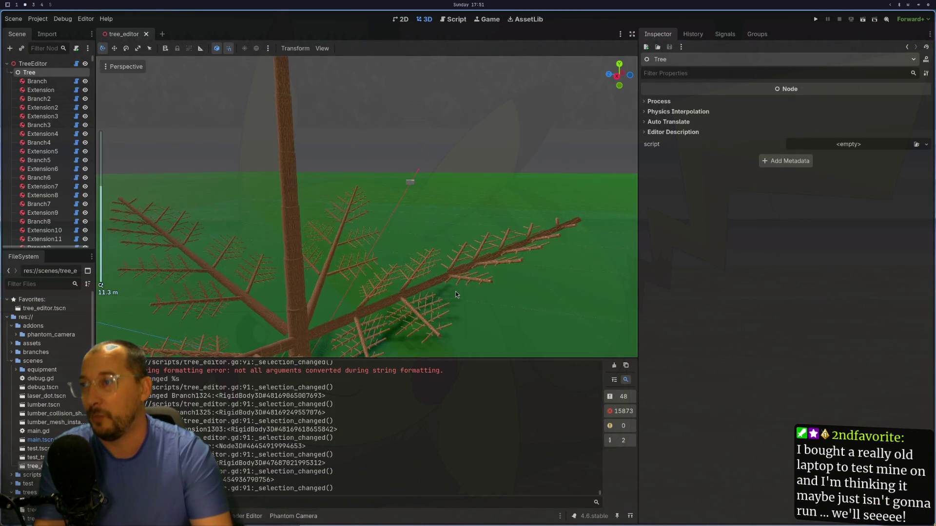
scroll(455, 292, up, 8)
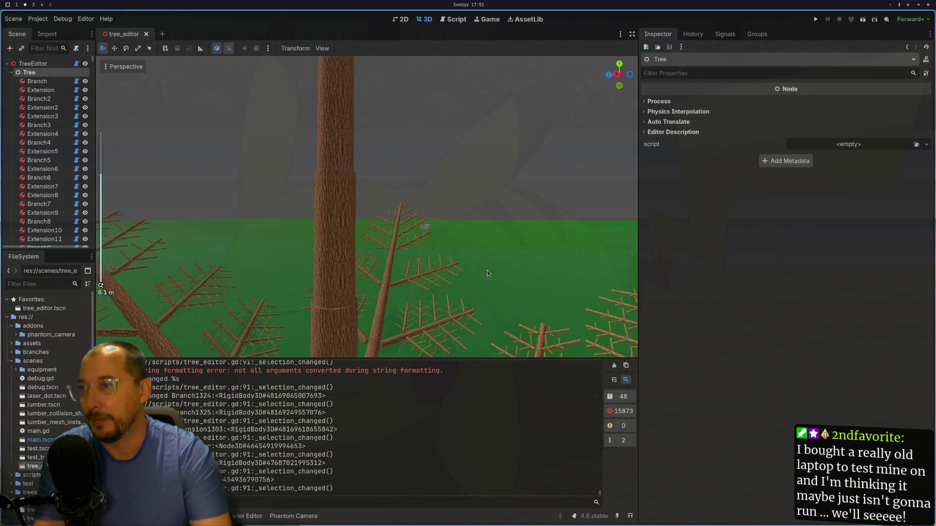
mouse_move(486, 270)
mouse_down()
mouse_move(487, 247)
mouse_move(467, 314)
mouse_move(463, 254)
mouse_move(404, 256)
mouse_up()
click(404, 258)
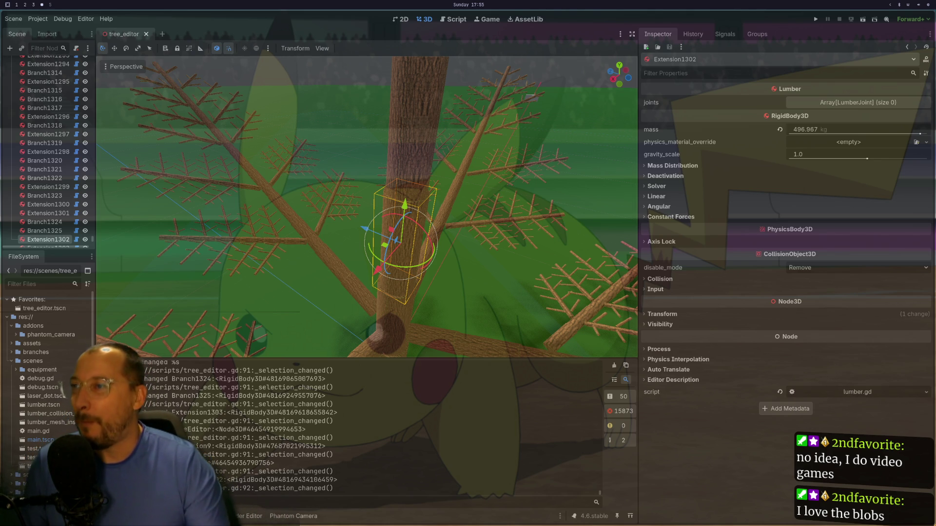
key(super+2)
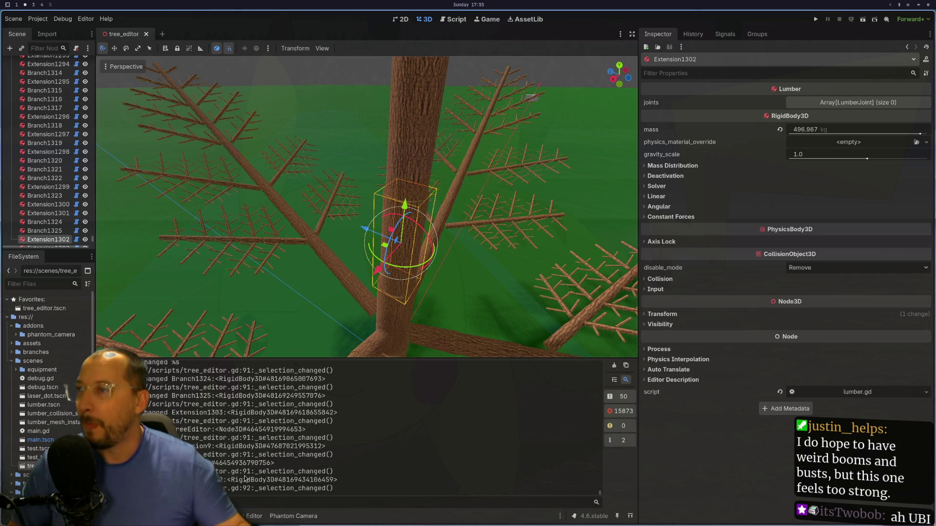
key(super+1)
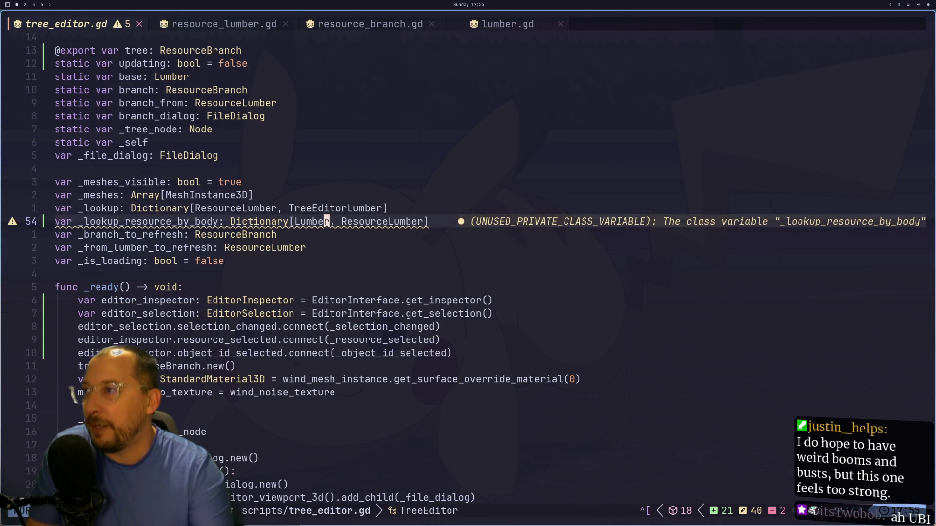
- Copy the _lookup_resource_by_body declaration from line 54 into _add_lumber after Lumber.new()
key(y)
key(y)
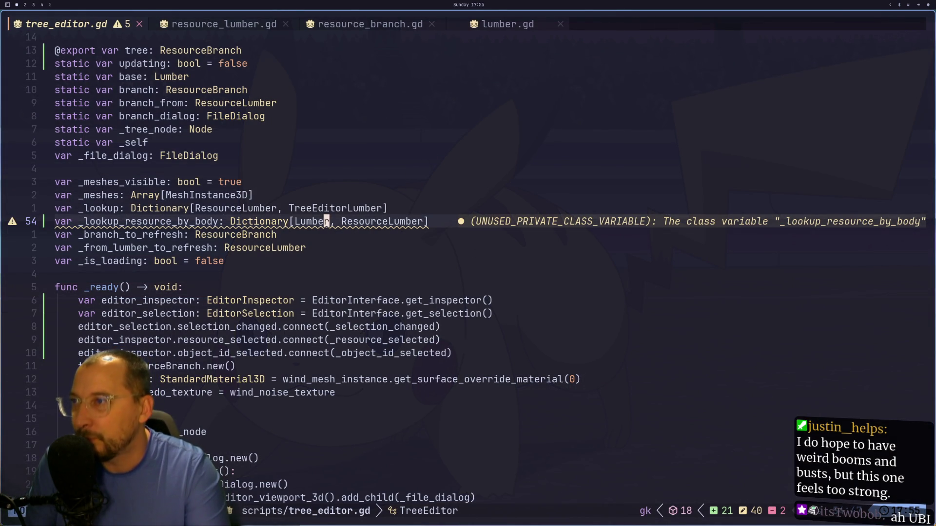
key(j)
key(j)
key(j)
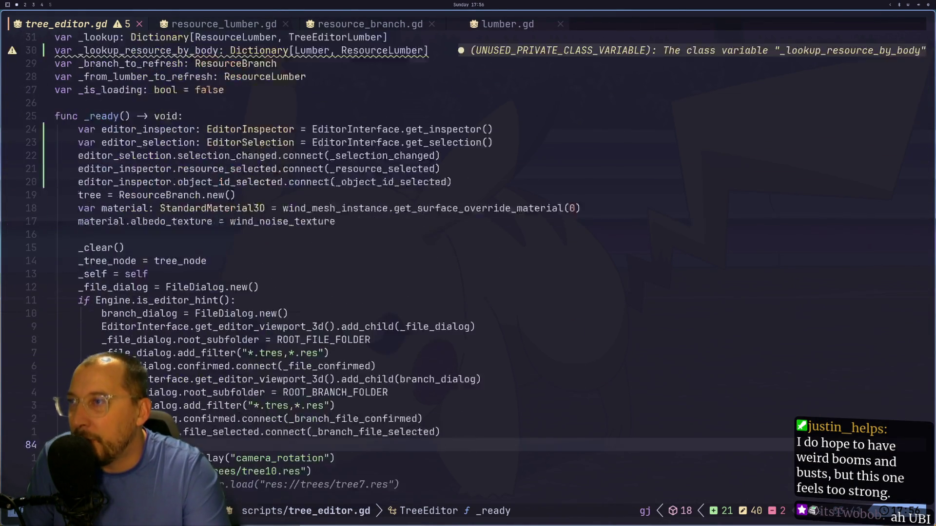
key(j)
key(j)
key(j)
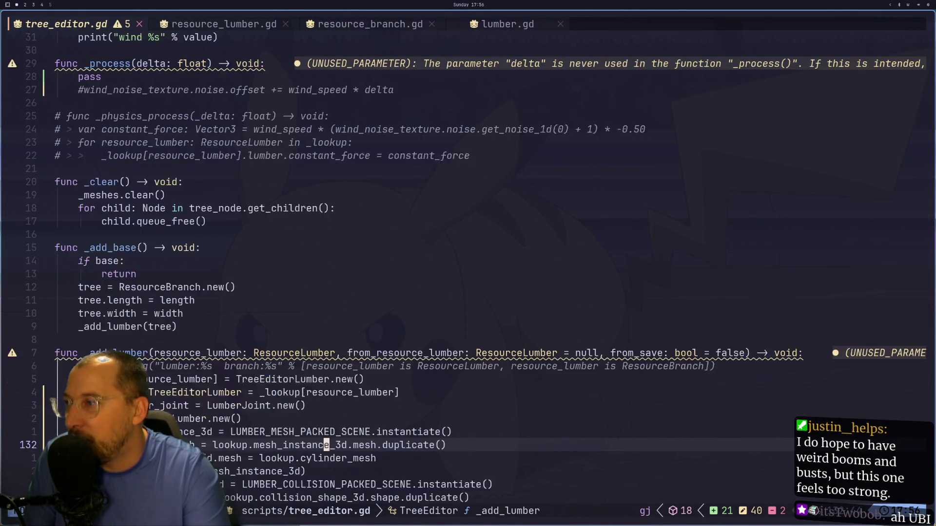
key(k)
key(k)
key(k)
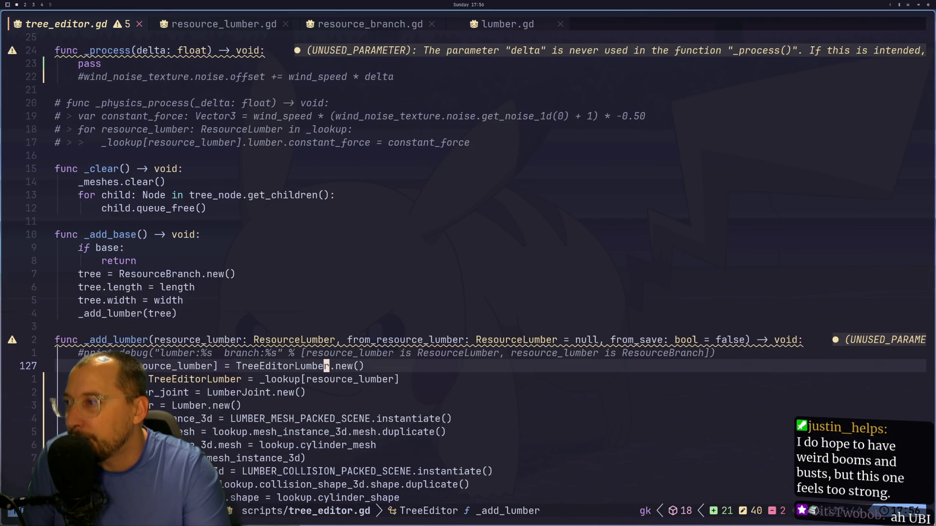
key(j)
key(j)
key(j)
key(k)
key(k)
key(k)
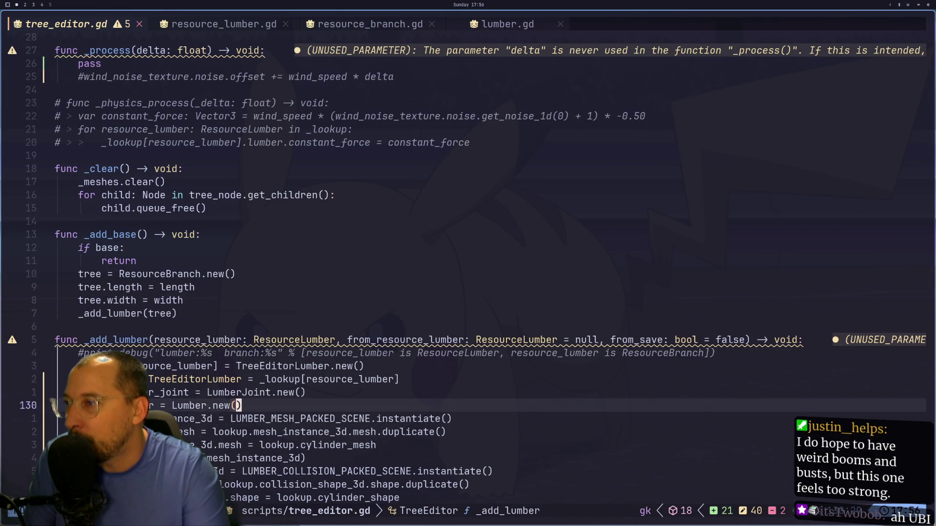
key(o)
text(var _lookup_resource_by_body: Dictionary[Lumber, ResourceLumber])
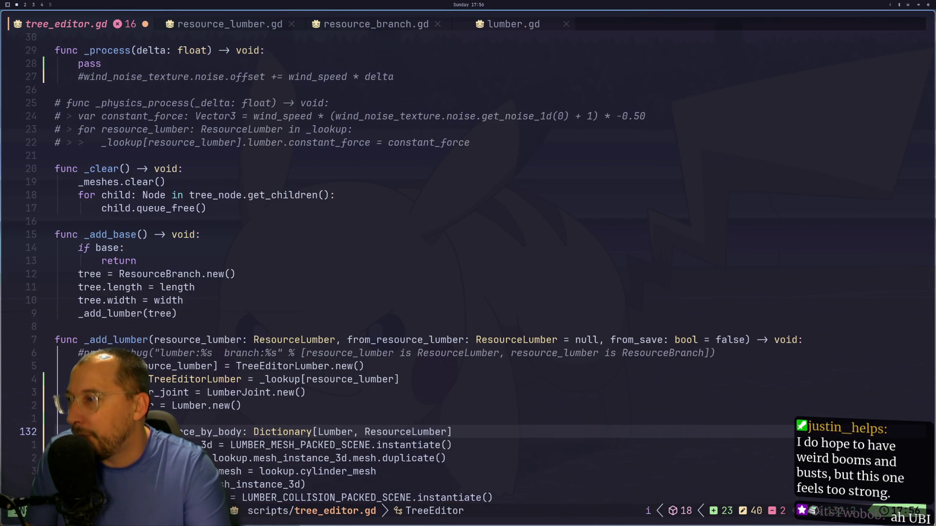
key(Escape)
- Rewrite the pasted line as _lookup_resource_by_body[lookup.lumber, resource_lumber], dropping 'var' and ': Dictionary'
key(d)
key(w)
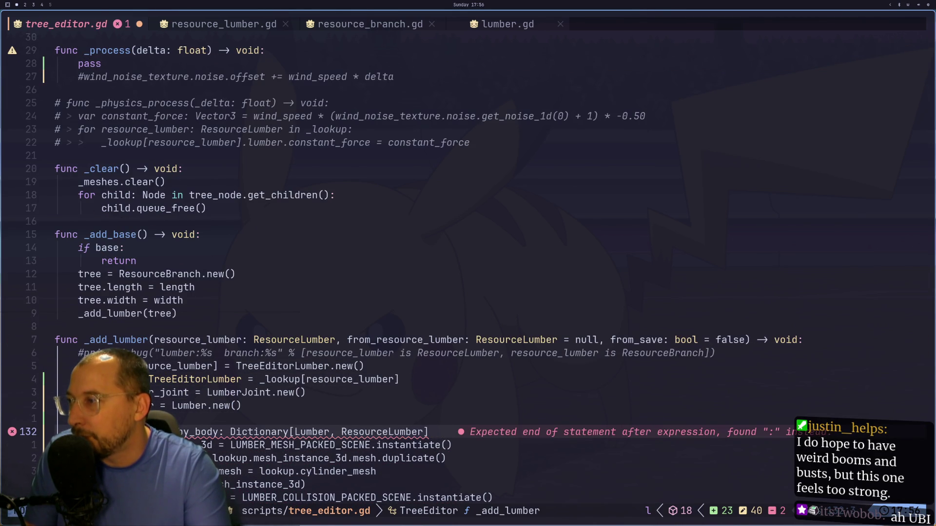
key(l)
key(d)
key(t)
key([)
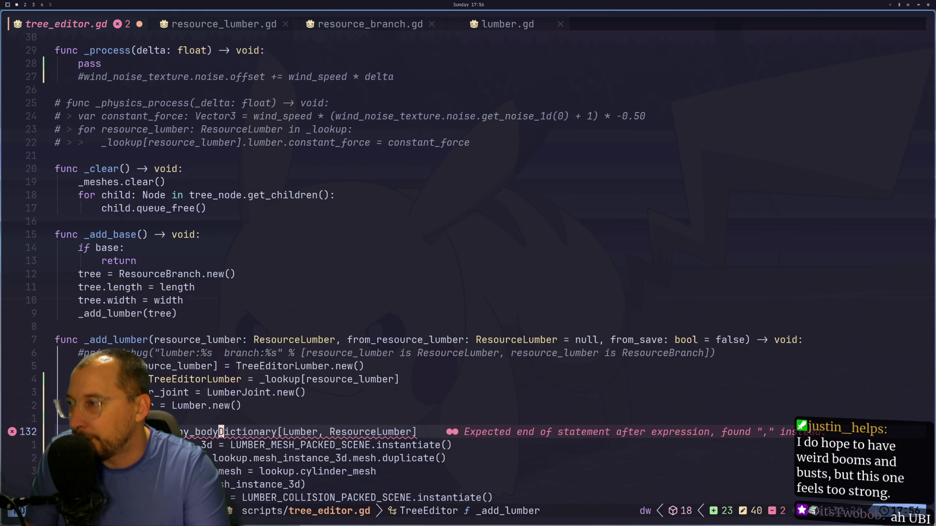
text(slooku)
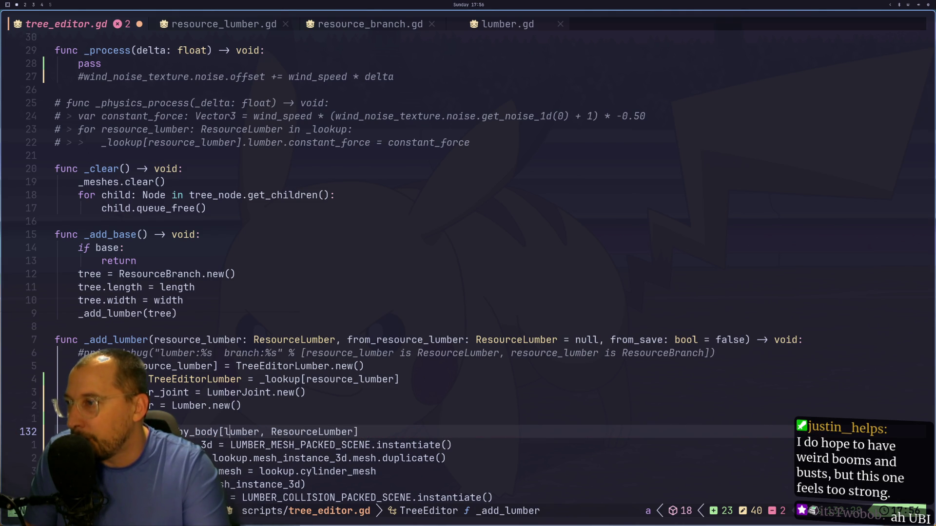
text(p.ku)
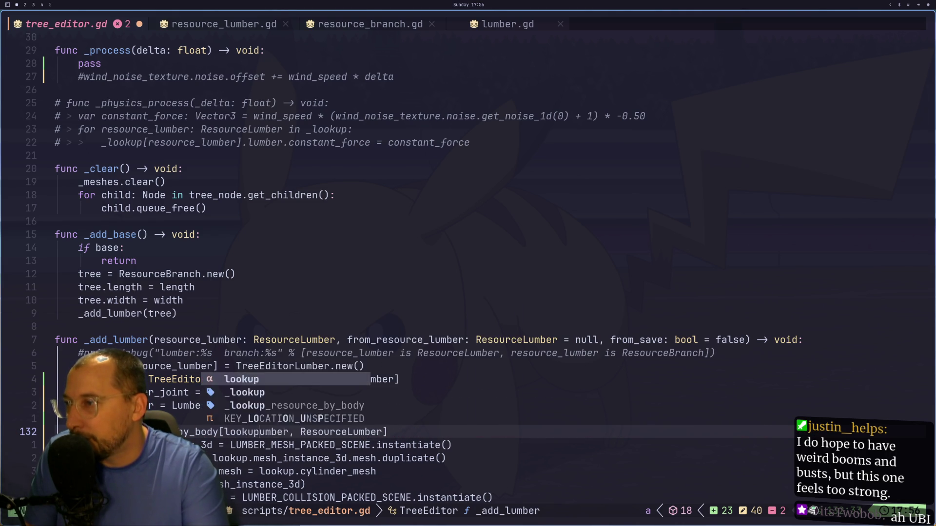
key(BackSpace)
key(BackSpace)
text(lu)
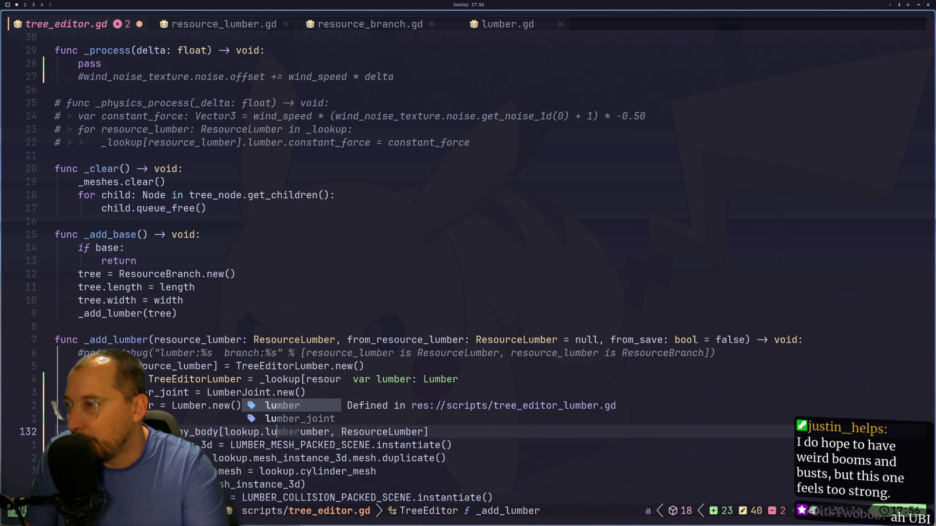
key(Escape)
key(x)
key(l)
key(l)
key(l)
text(lcwres)
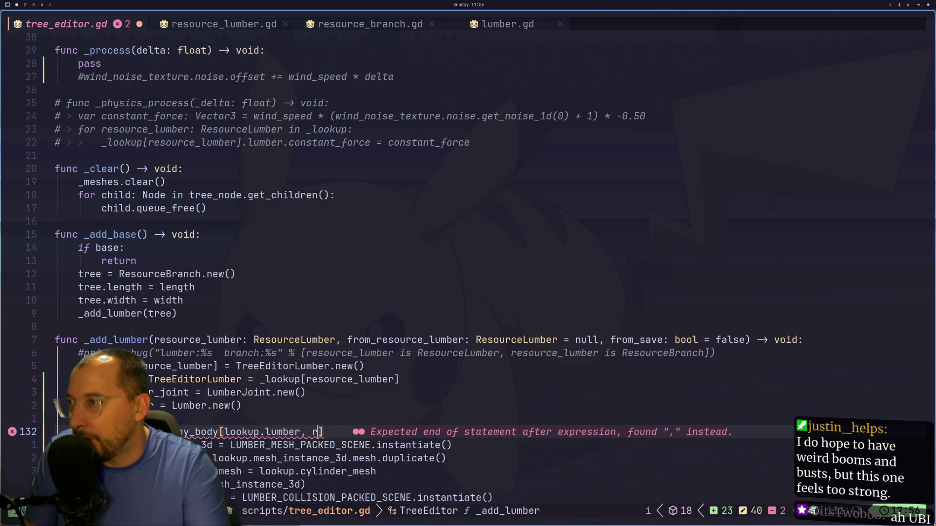
key(Tab)
key(Escape)
- Cut the lookup line and jump to line 91 in _selection_changed
key(k)
key(d)
key(d)
text(:91)
key(Return)
- Add an 'if editor_selection.get_selected_nodes().size() > 0:' block with the lookup line indented inside
key(p)
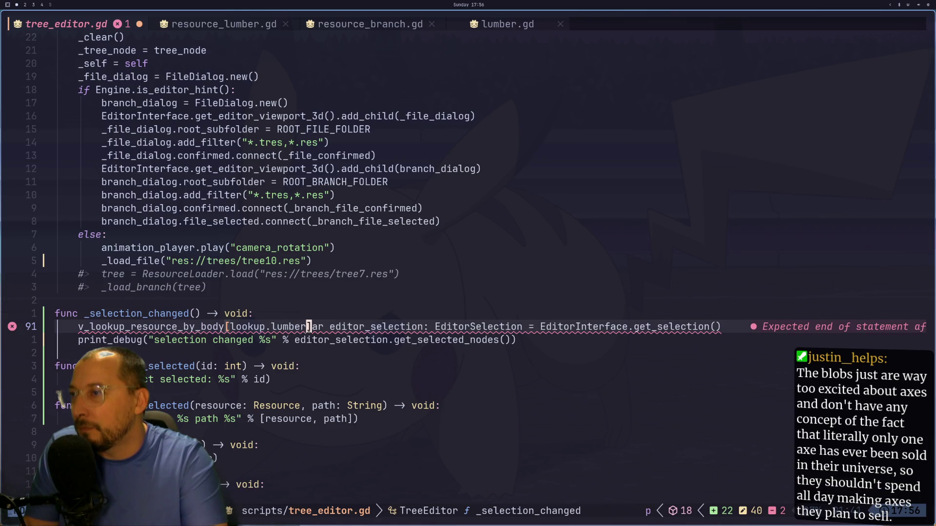
text(uoif)
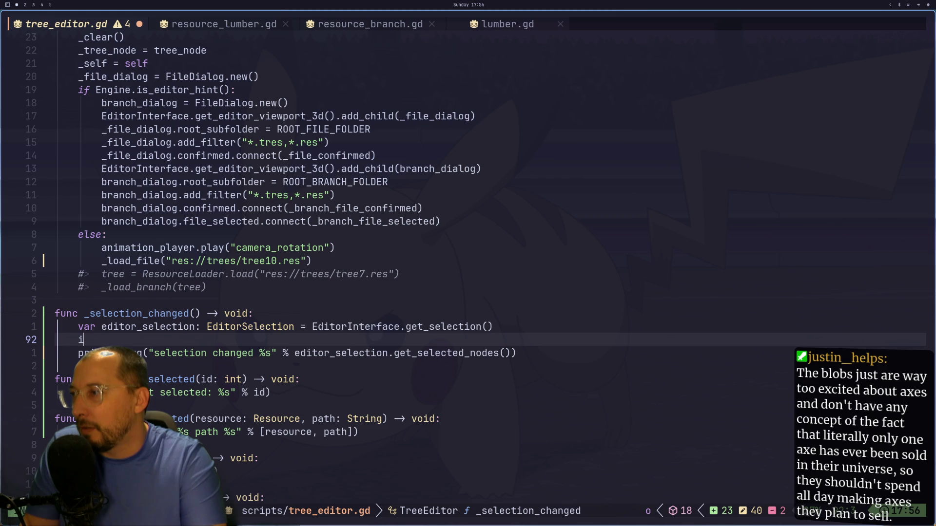
text(if)
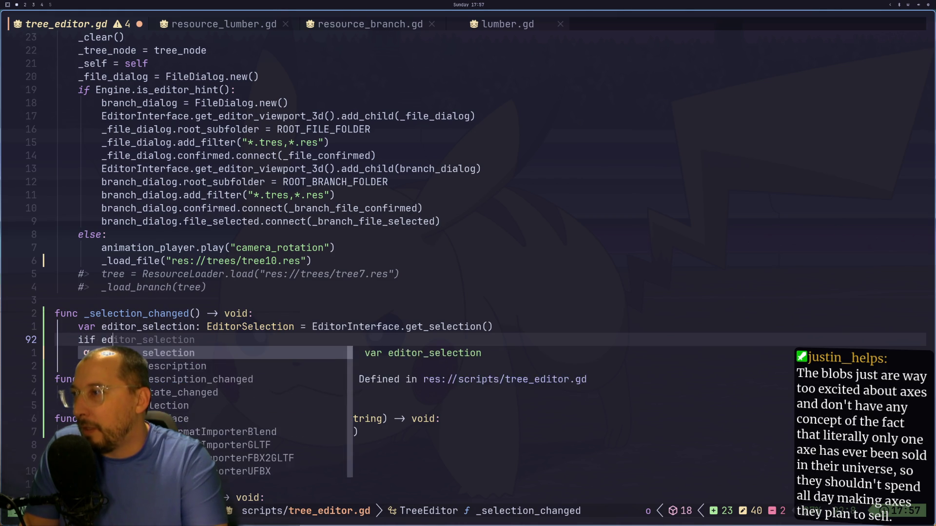
key(BackSpace)
key(BackSpace)
text(f edit)
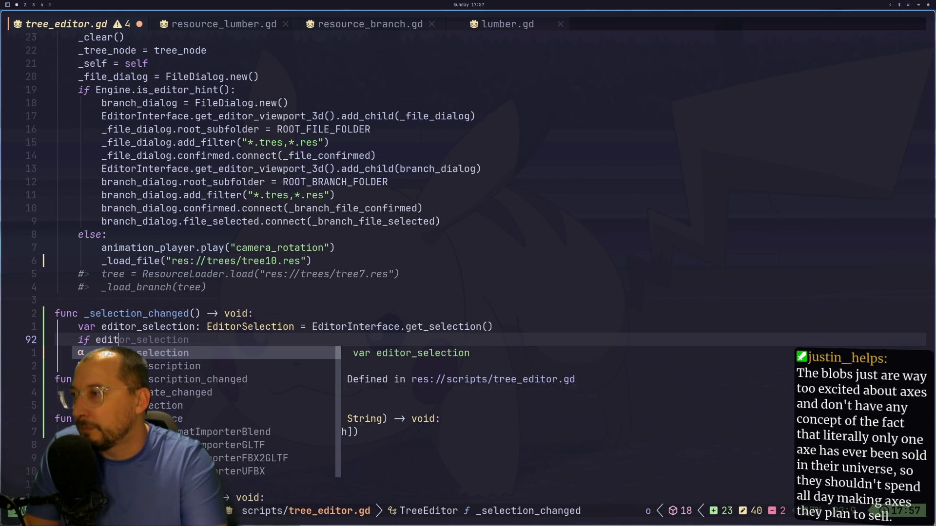
key(Return)
text(.get)
key(Return)
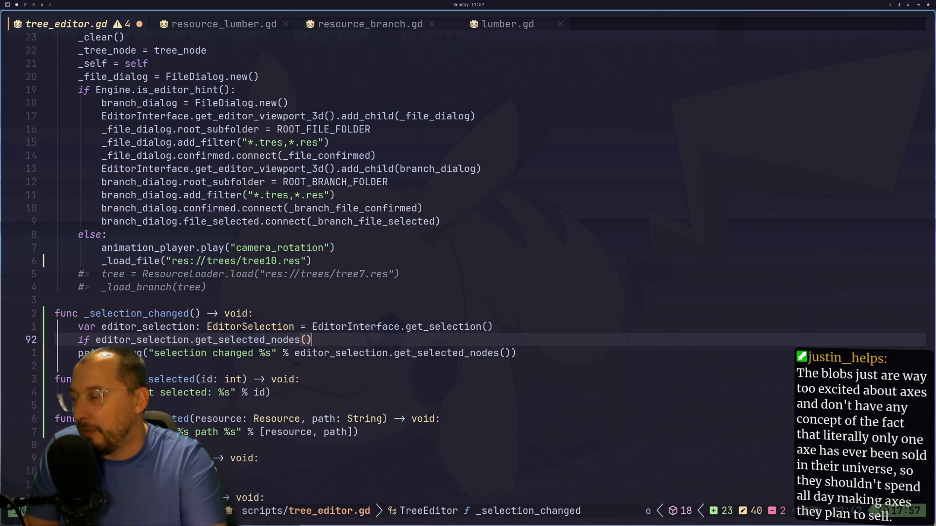
text(.)
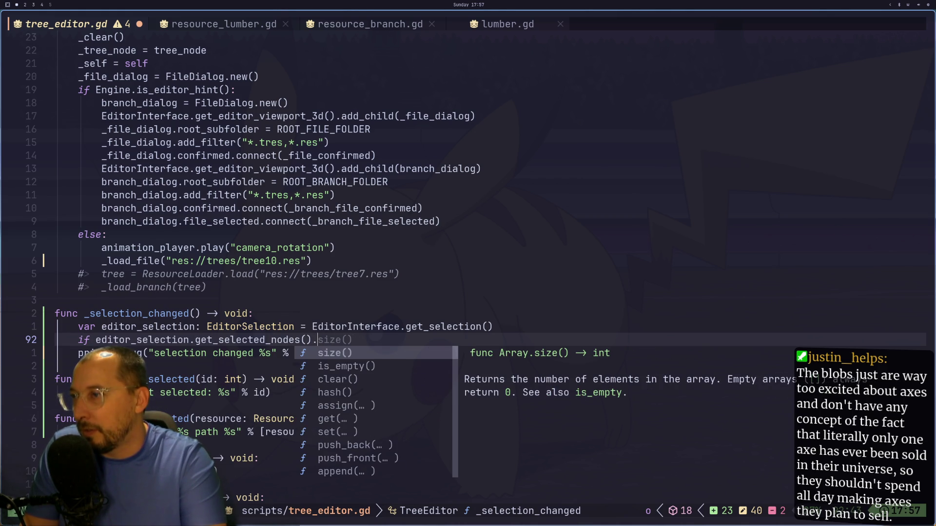
text(si)
key(Return)
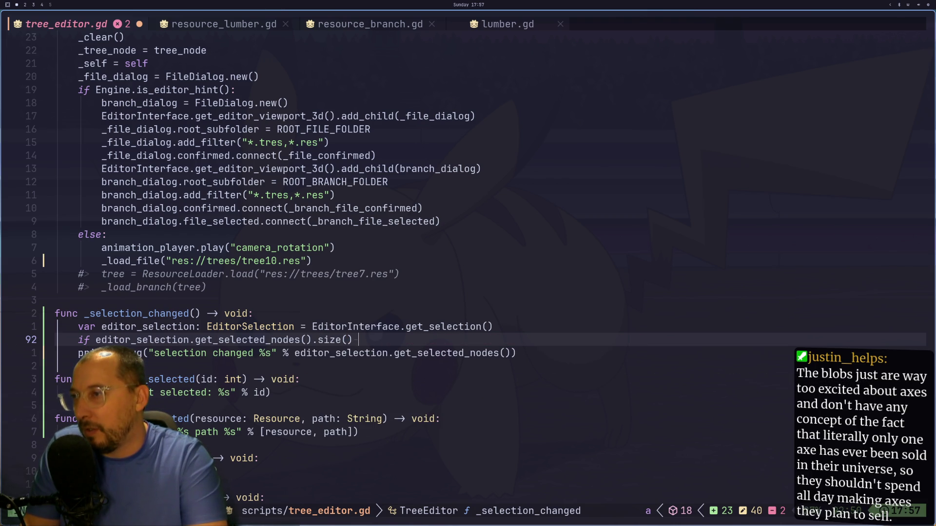
text(> 0:)
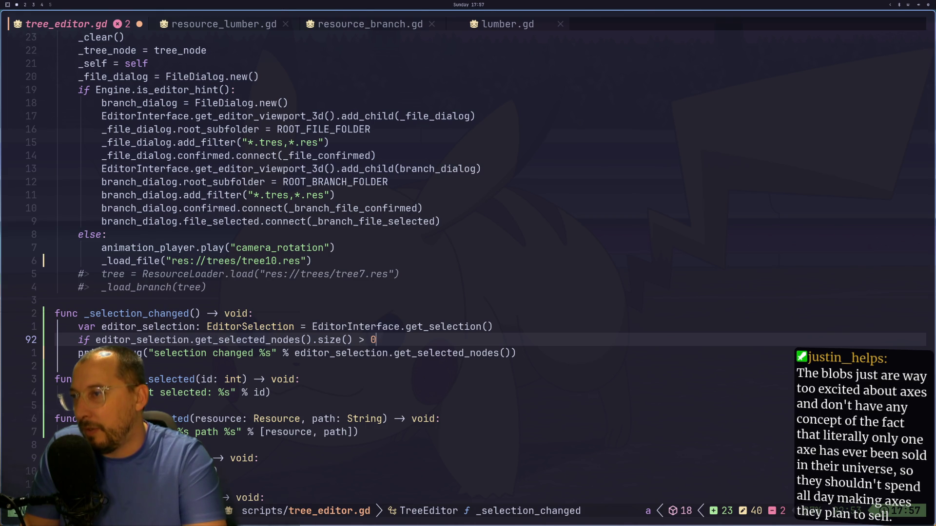
key(Return)
text(_lookup_resource_by_body[lookup.lumber])
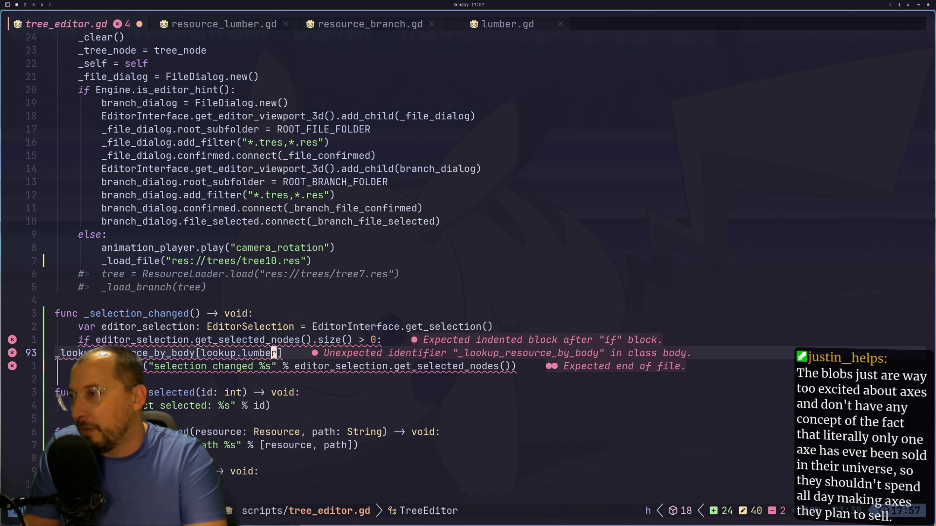
key(equal)
key(equal)
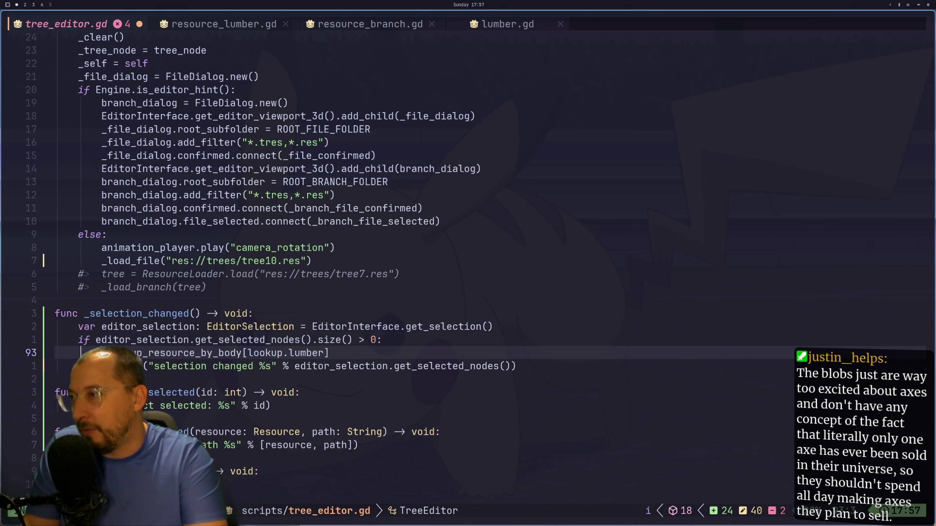
- Declare 'var lumber: Lumber = editor_selection.get_selected_nodes()[0' above the lookup line
key(k)
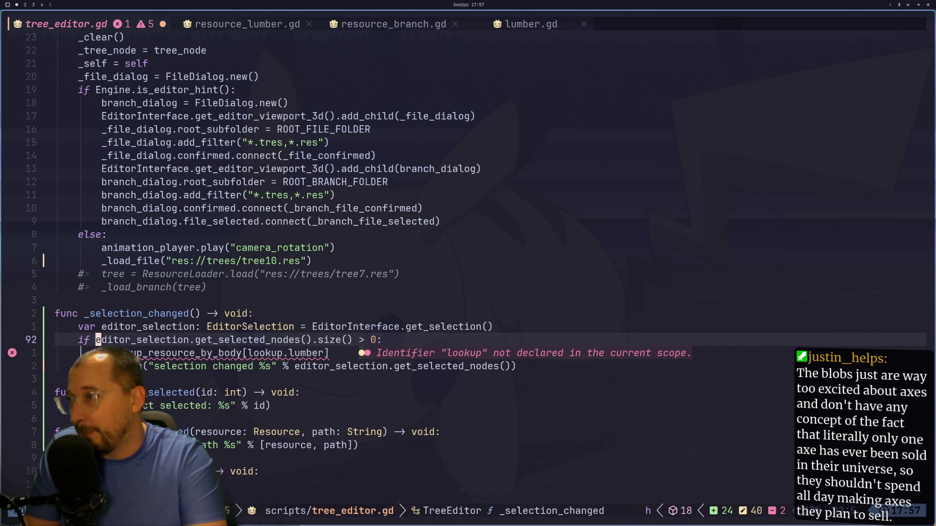
key(h)
key(2)
key(e)
key(e)
key(e)
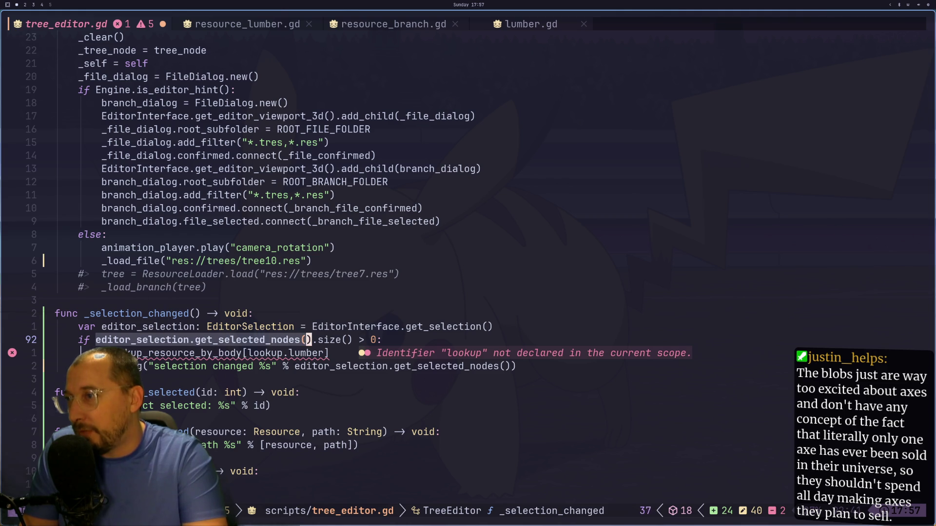
key(V)
key(j)
key(O)
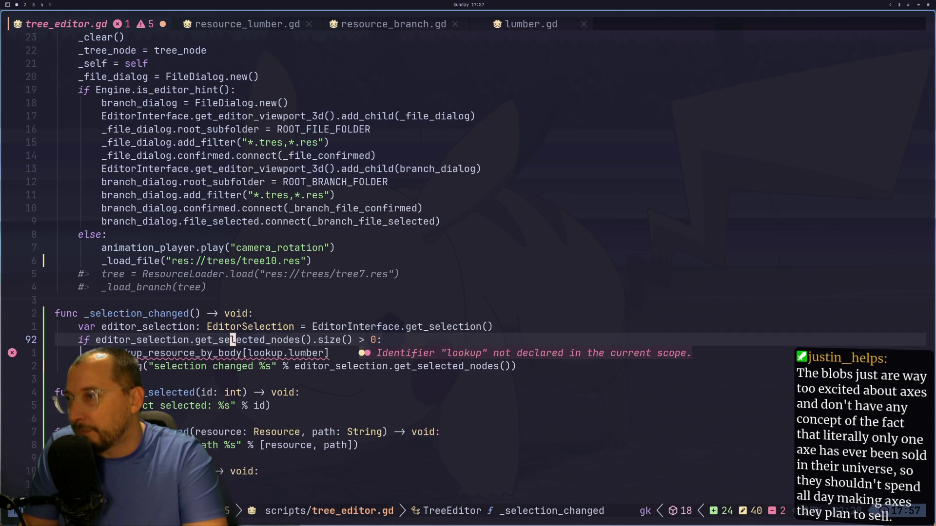
text(var)
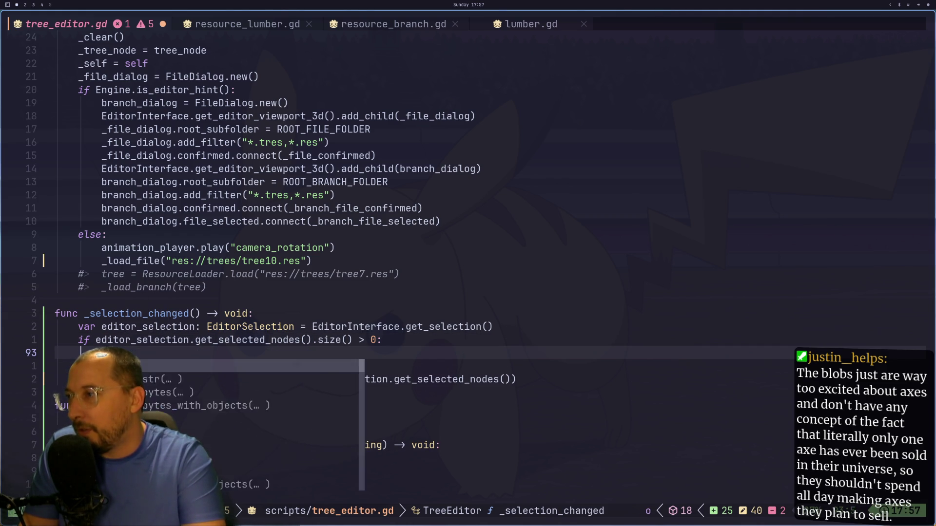
text( lumber: L)
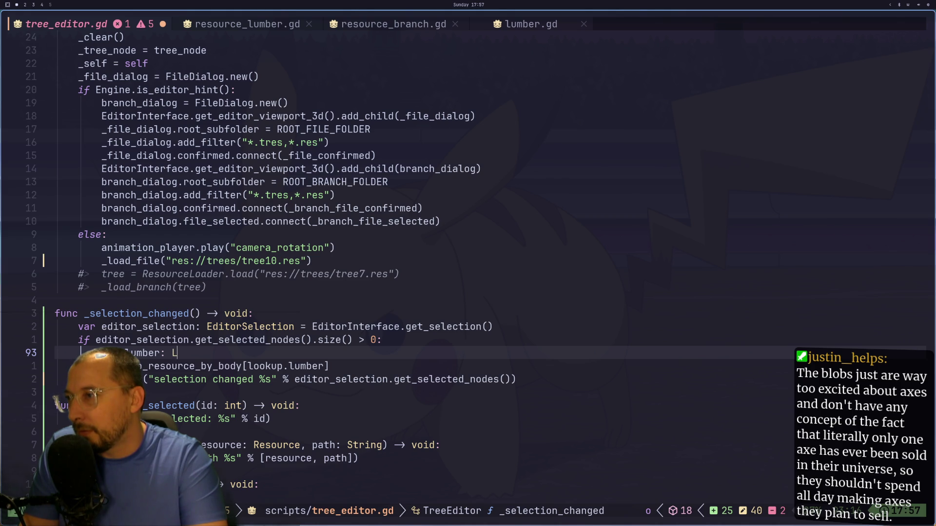
text(umber)
key(Return)
text(=)
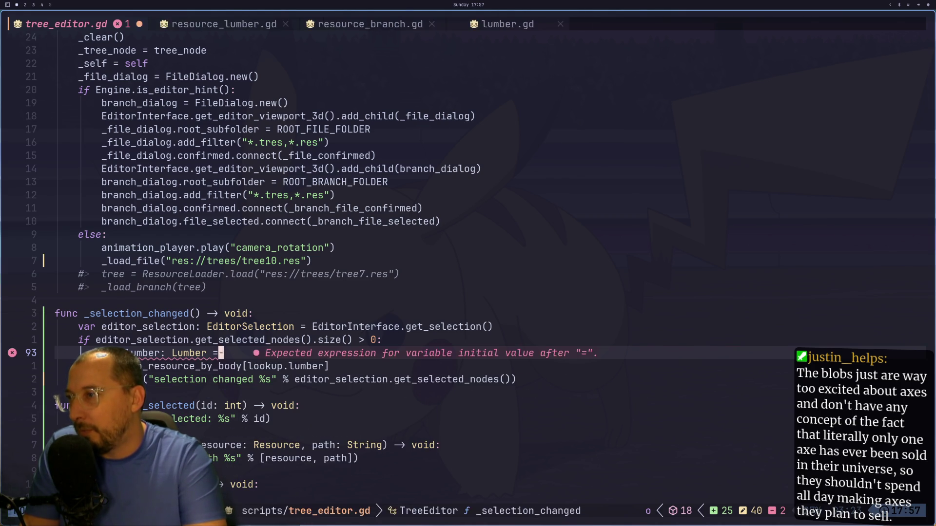
text( editor_selection.get_selected_nodes()[0)
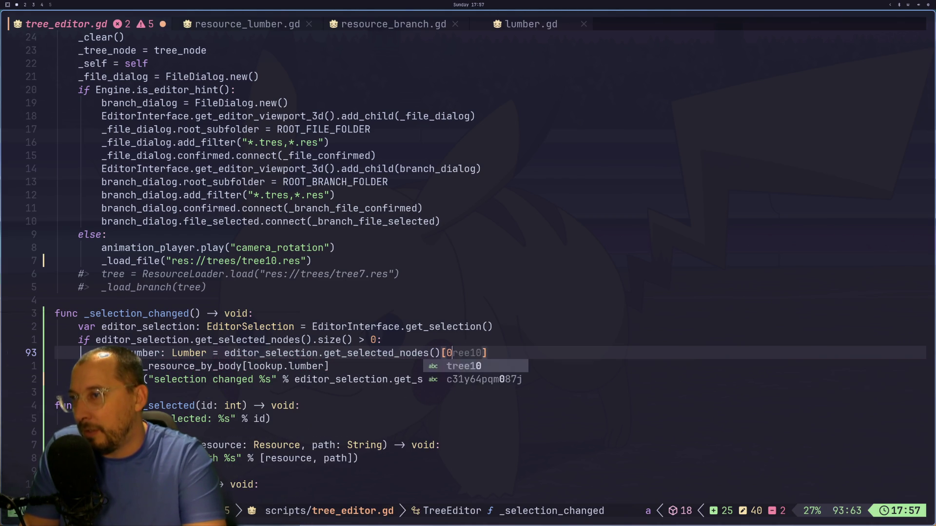
key(Escape)
text(:w)
key(Return)
key(j)
- Delete the 'lookup.' prefix so the dictionary is indexed by lumber
key(h)
key(b)
key(b)
key(b)
key(d)
key(f)
key(period)
key(h)
key(colon)
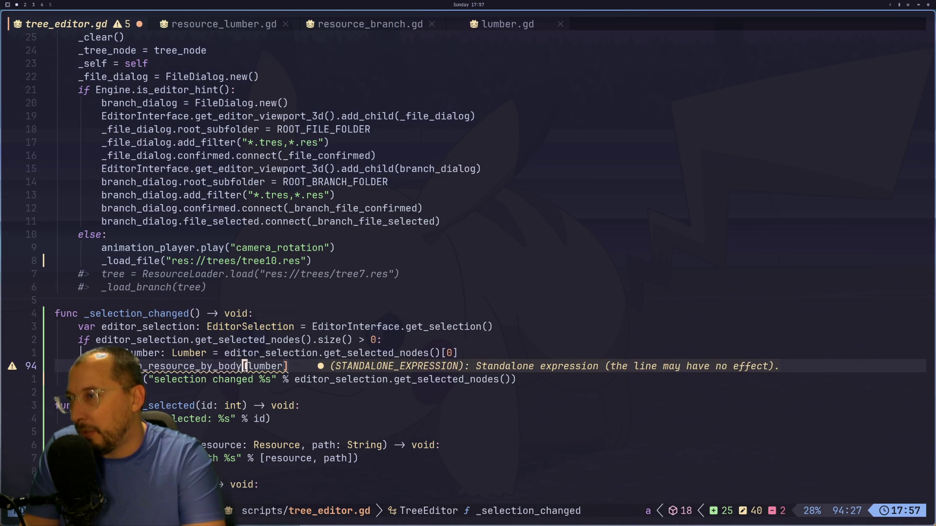
key(Escape)
key(F)
key(underscore)
key(semicolon)
key(semicolon)
key(h)
key(h)
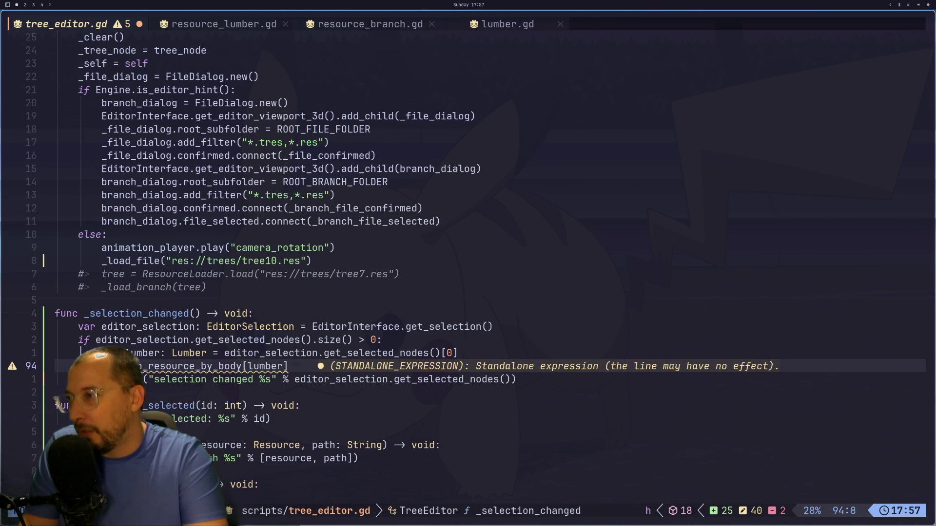
- Make Log.debug print _lookup_resource_by_body[lumber] and save the script with :w
key(d)
key(d)
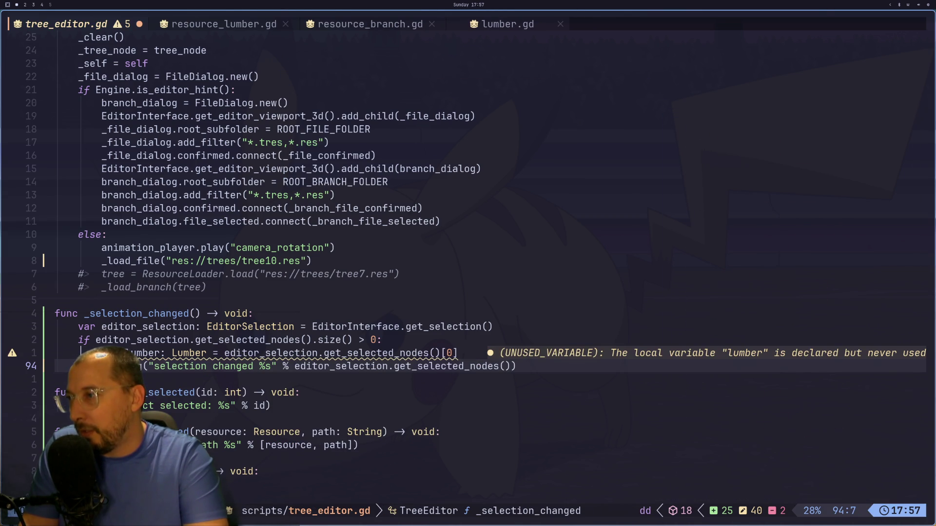
text(ciwLog.debug)
key(Escape)
key(l)
key(l)
key(l)
key(l)
key(l)
key(l)
key(D)
key(a)
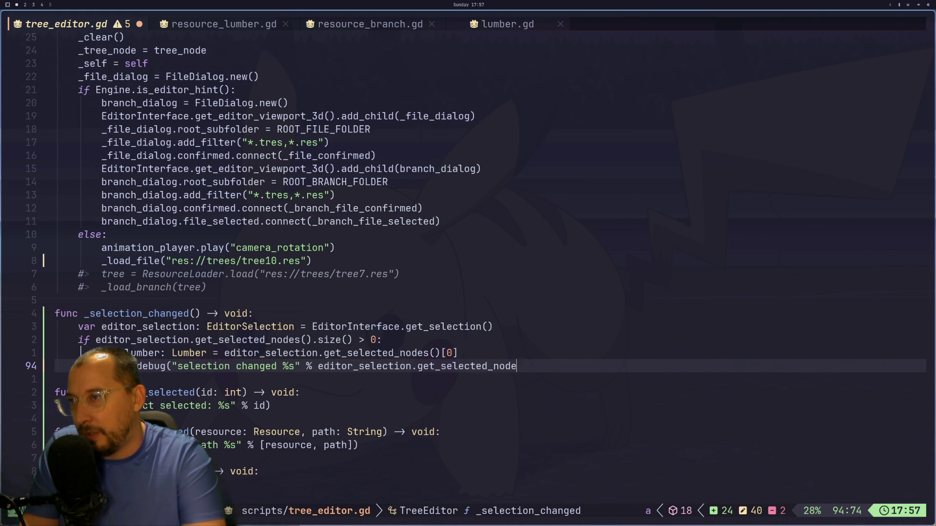
key(BackSpace)
key(BackSpace)
key(BackSpace)
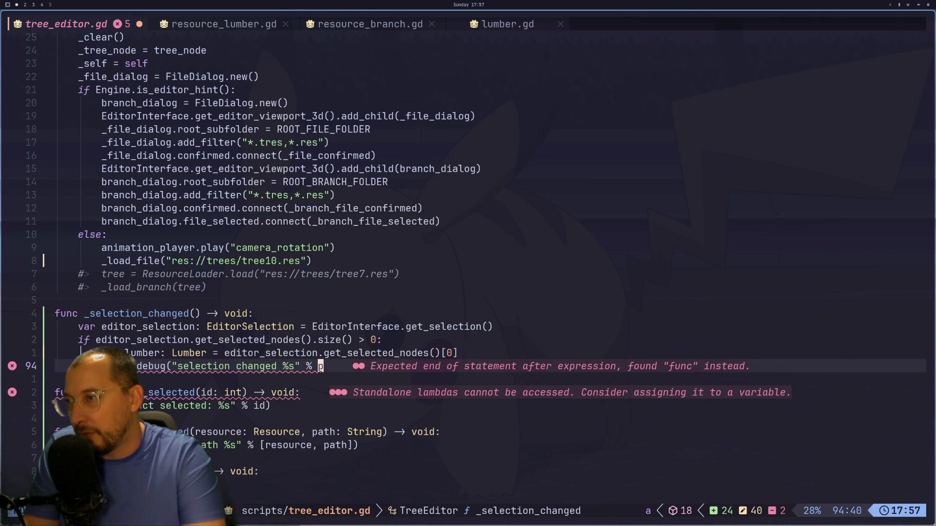
key(p)
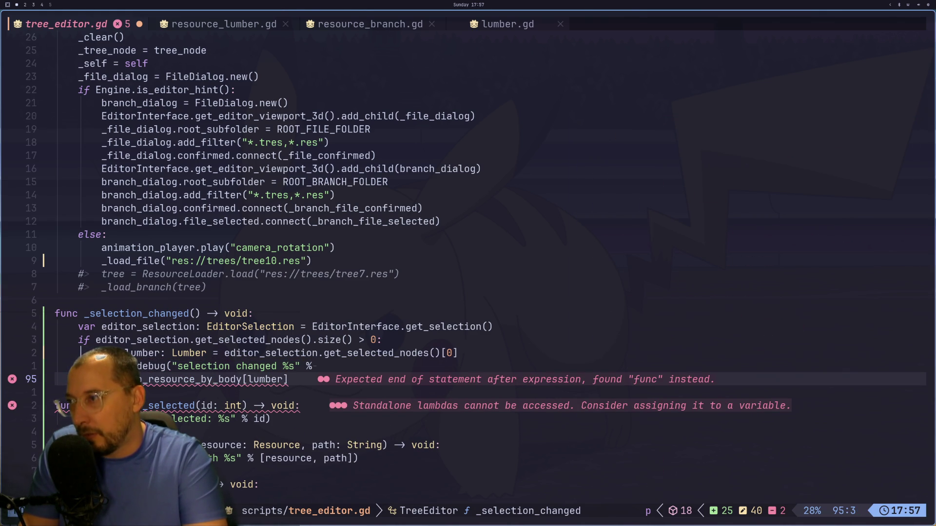
key(k)
key(J)
key(l)
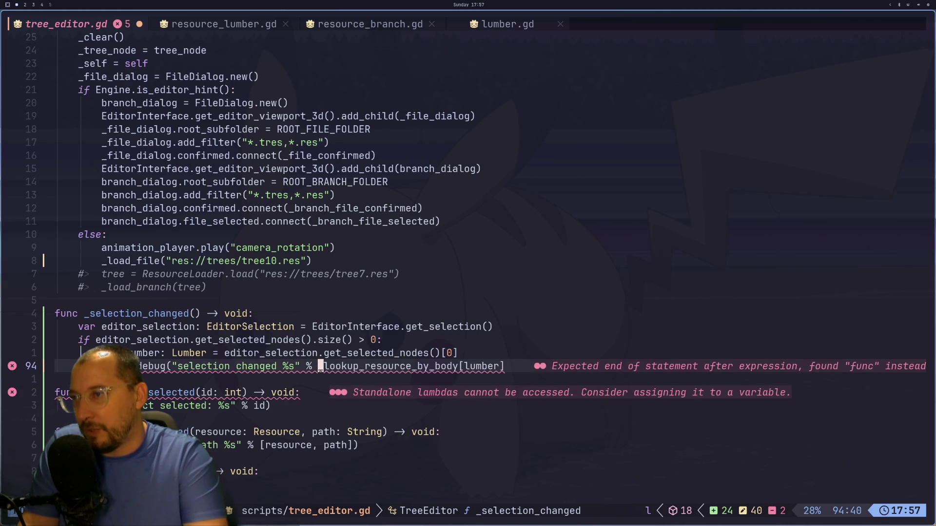
text($a))
key(Escape)
text(:w)
key(Return)
key(super+2)
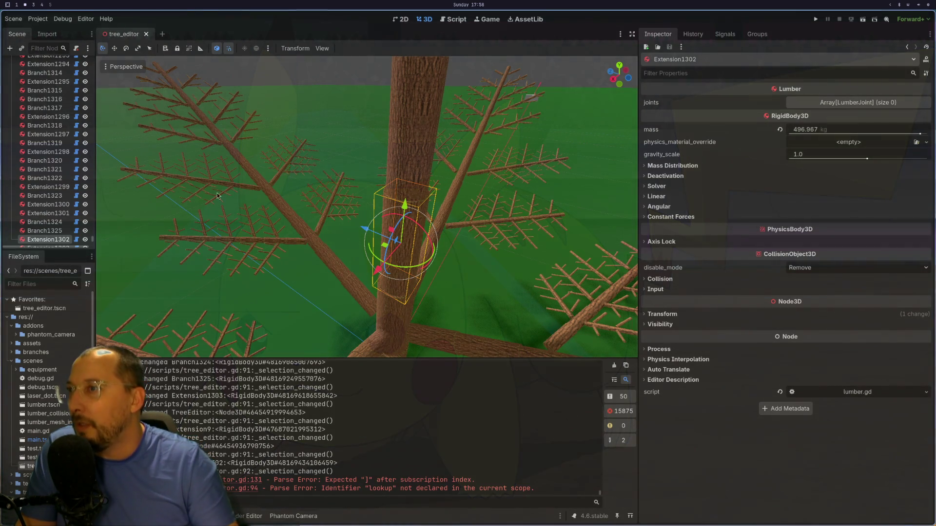
- Close and reopen the tree_editor scene twice with Ctrl+Shift+T to reload the updated script
click(417, 141)
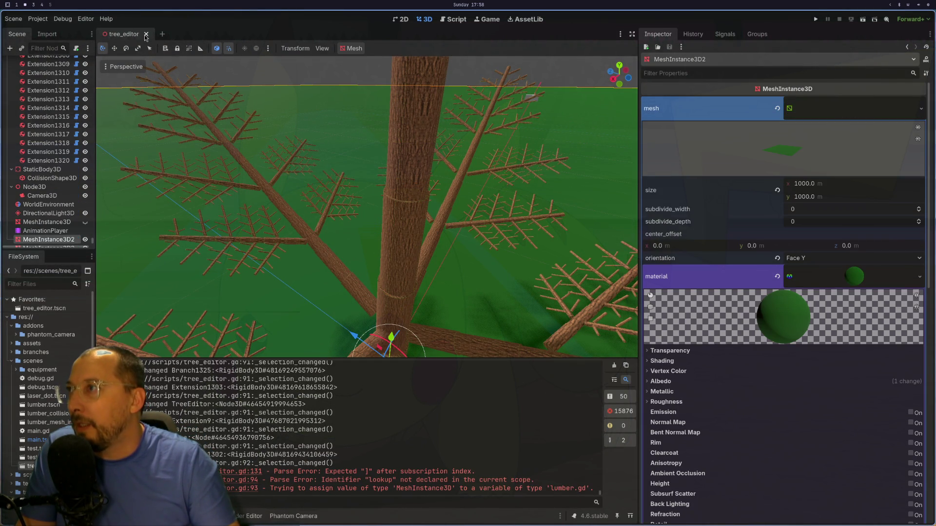
click(145, 34)
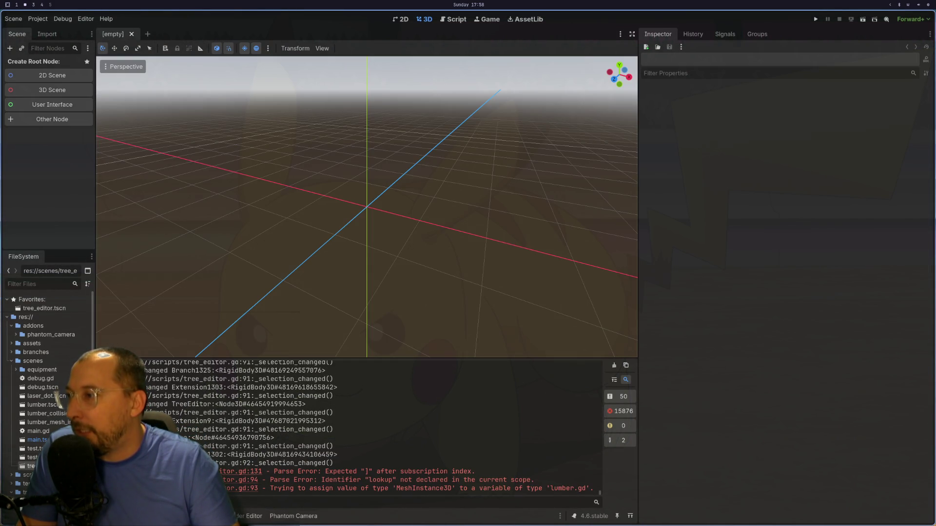
key(ctrl+shift+t)
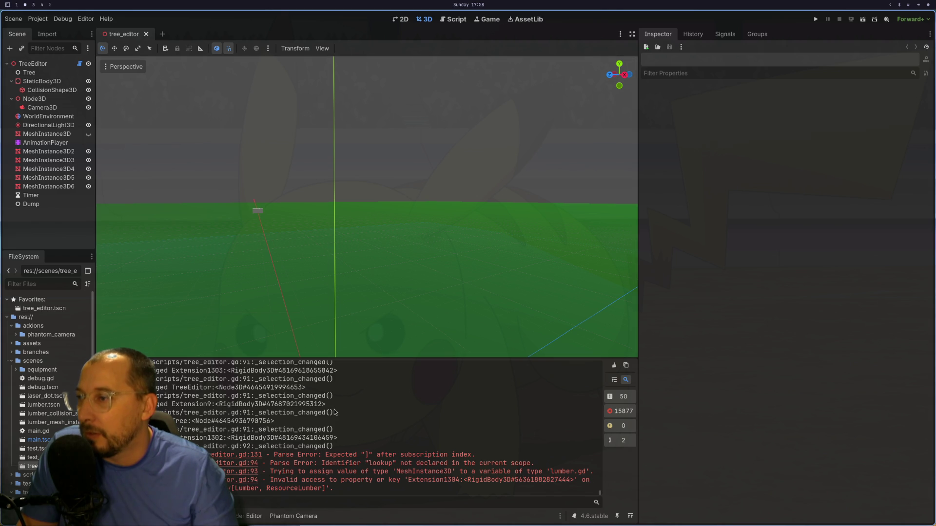
click(147, 34)
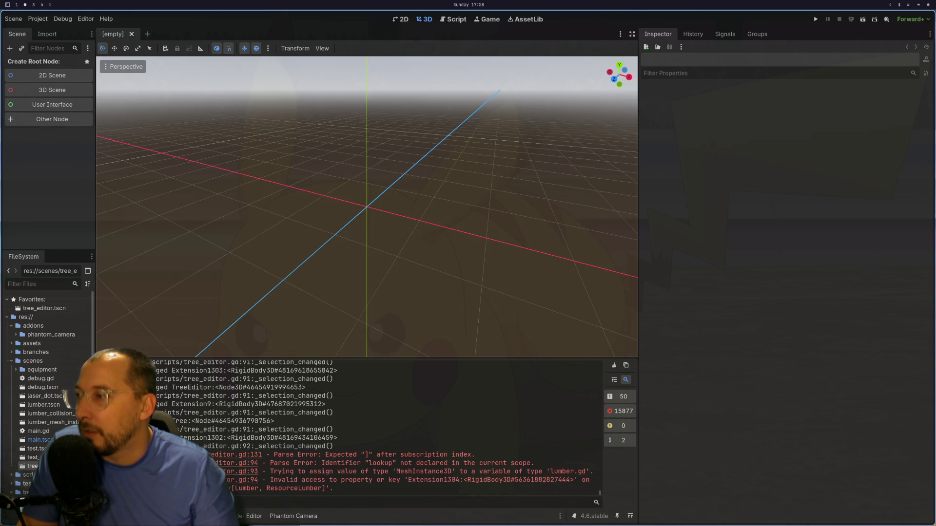
key(ctrl+shift+t)
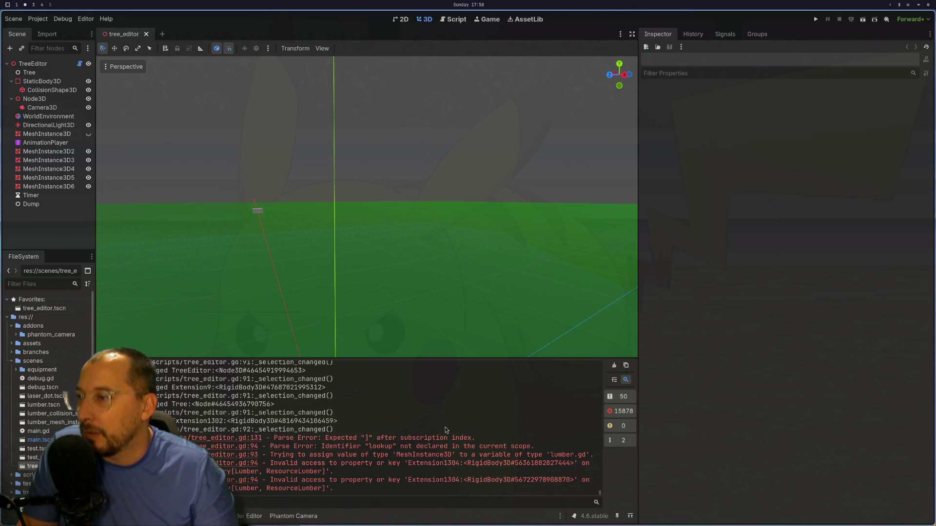
key(super+1)
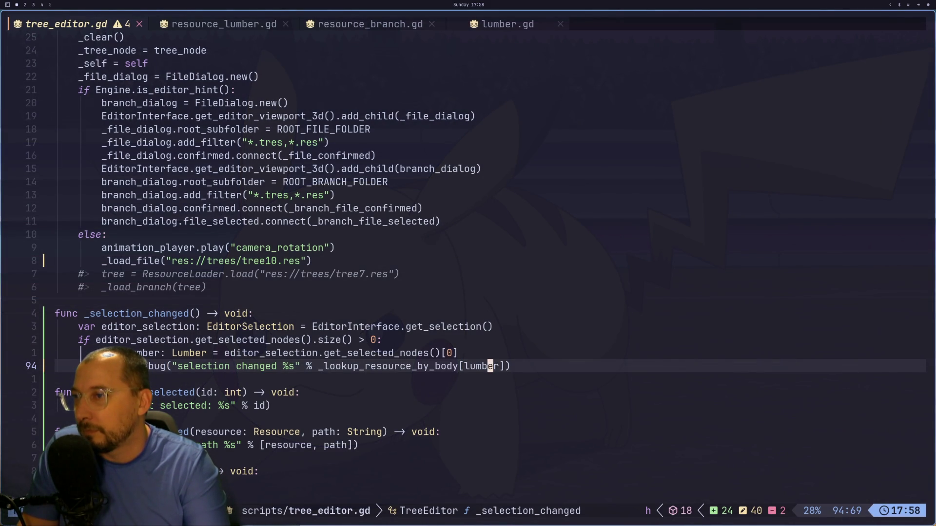
- Yank the editor_selection.get_selected_nodes expression from the lumber variable line 93
key(super+3)
key(super+2)
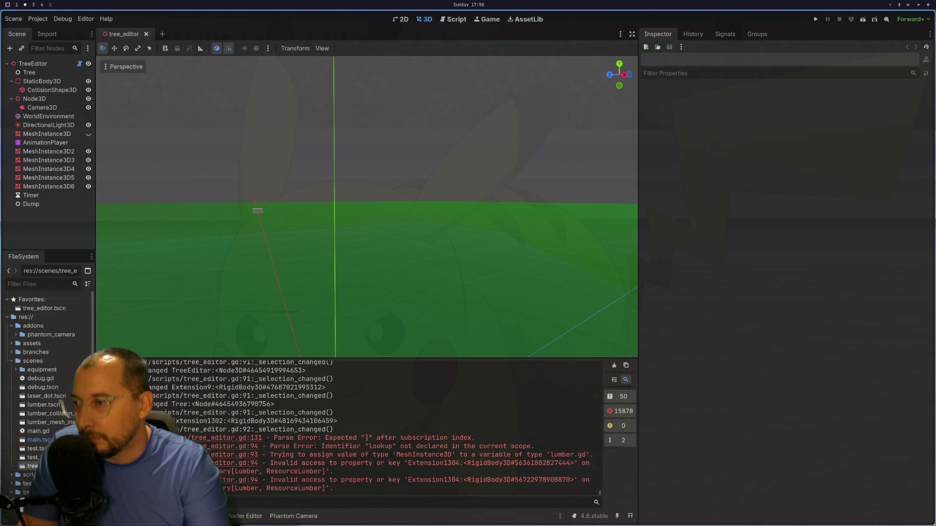
key(super+1)
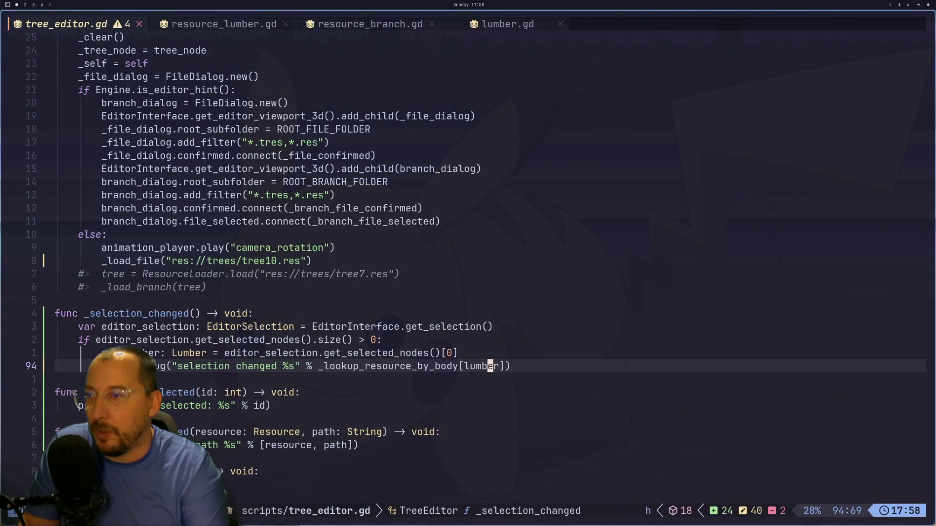
key(h)
key(h)
key(h)
key(h)
key(h)
key(h)
key(l)
key(l)
key(l)
key(k)
key(l)
key(l)
key(l)
key(l)
key(l)
key(l)
key(v)
key(l)
key(l)
key(l)
key(l)
key(super+2)
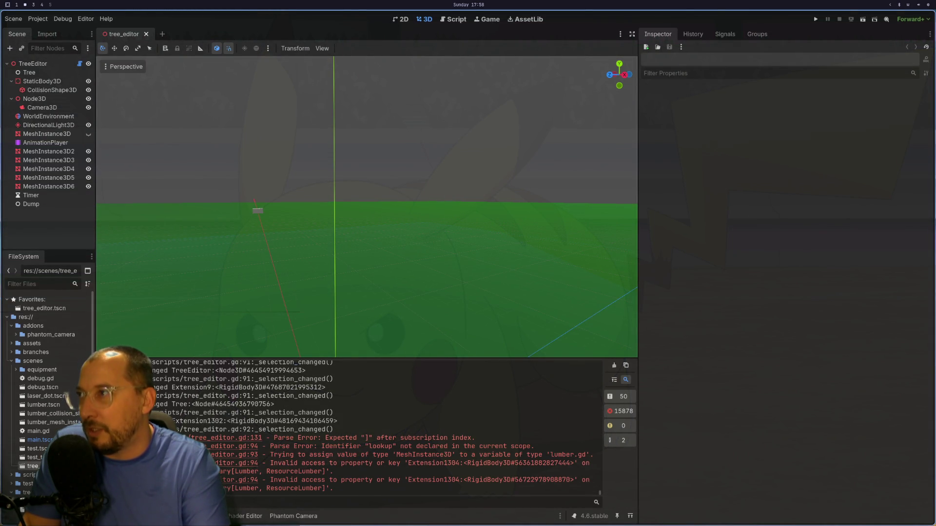
key(super+1)
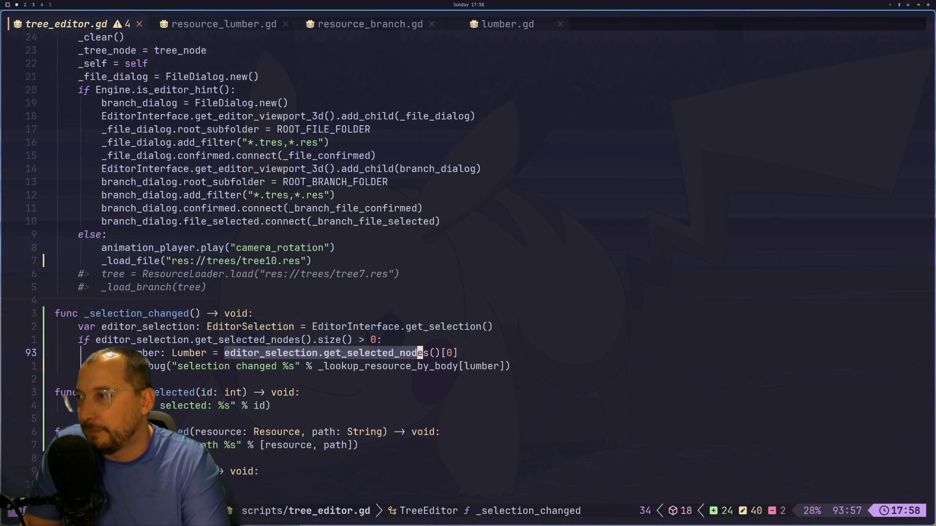
key(y)
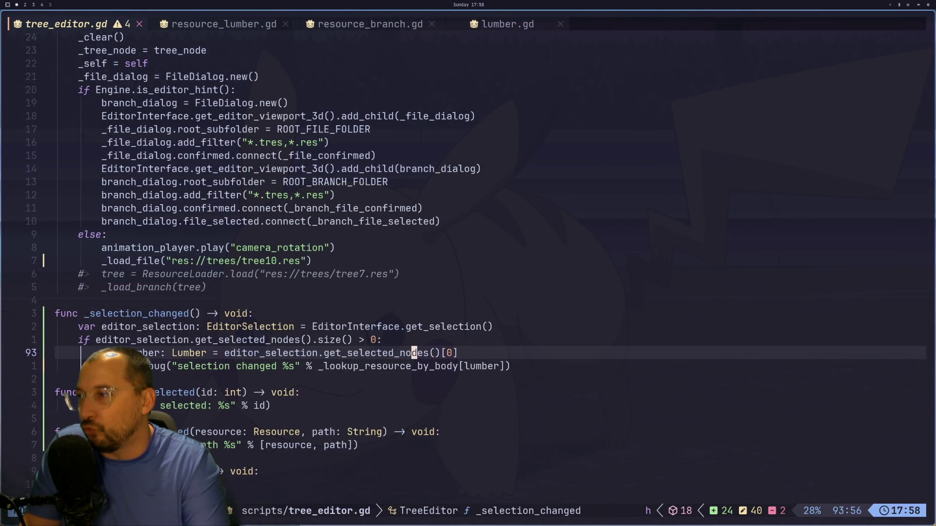
key(super+2)
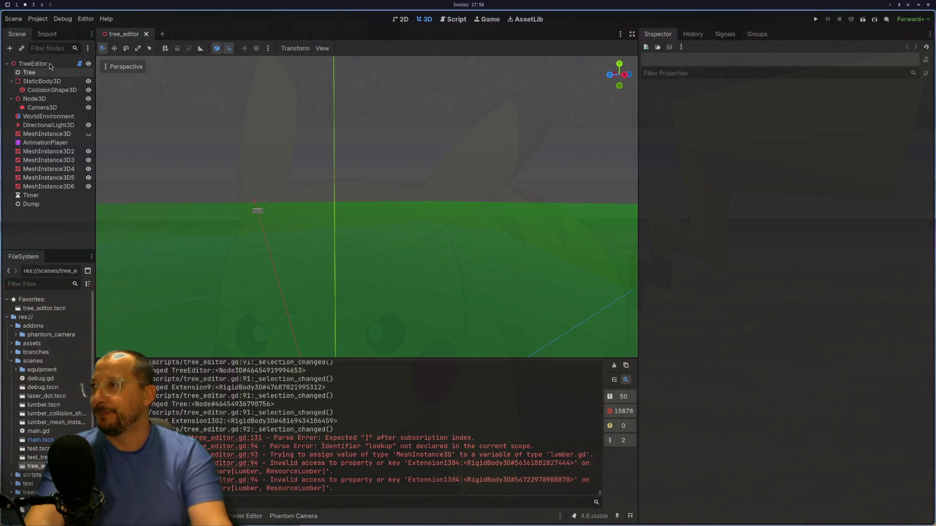
- Select TreeEditor, choose Load File in the Inspector, and pick tree10.res in the file dialog
click(33, 64)
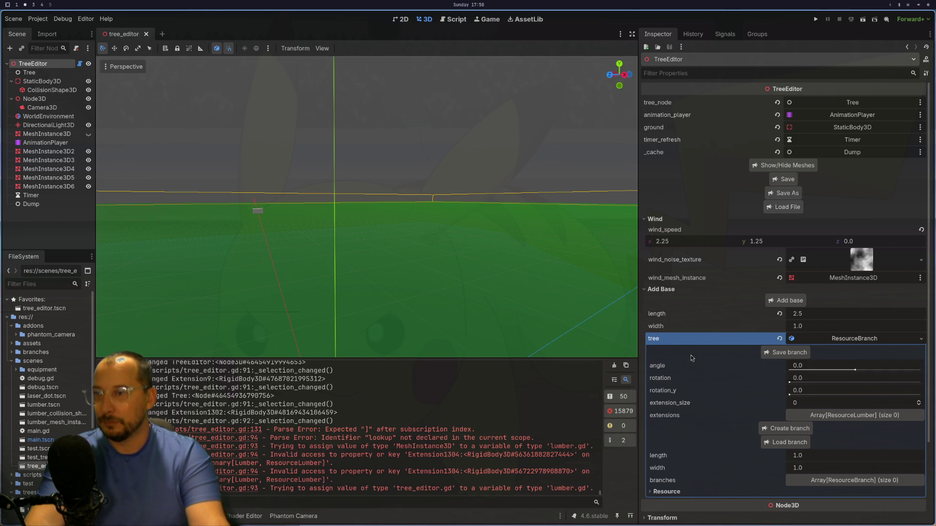
scroll(780, 434, down, 3)
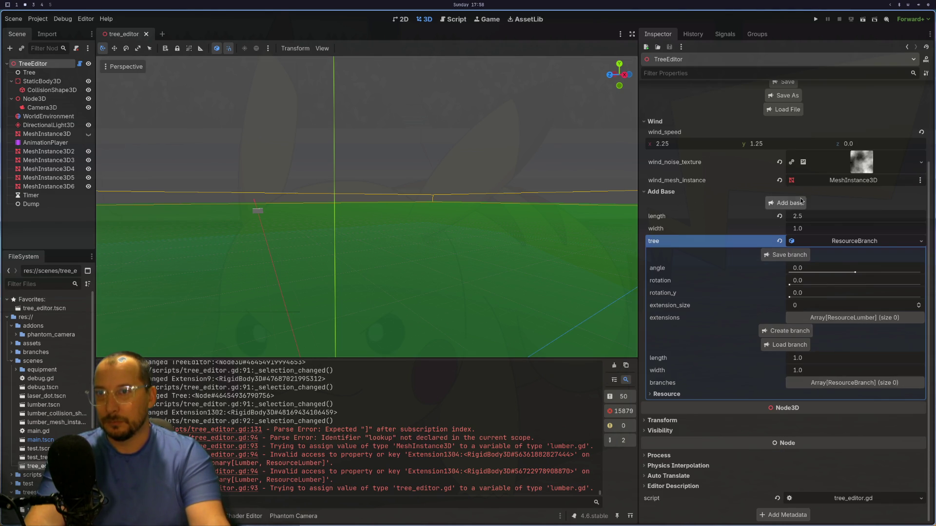
scroll(712, 271, up, 3)
click(784, 209)
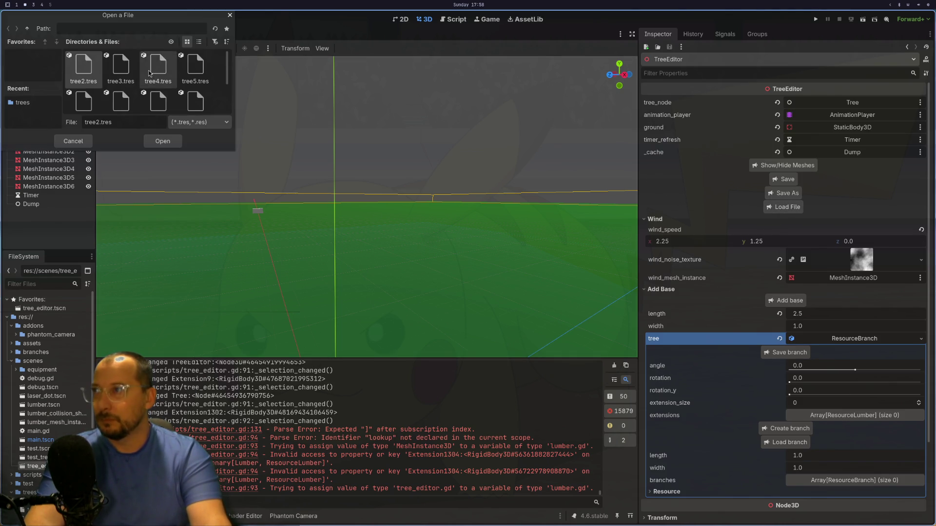
scroll(122, 83, down, 3)
click(92, 84)
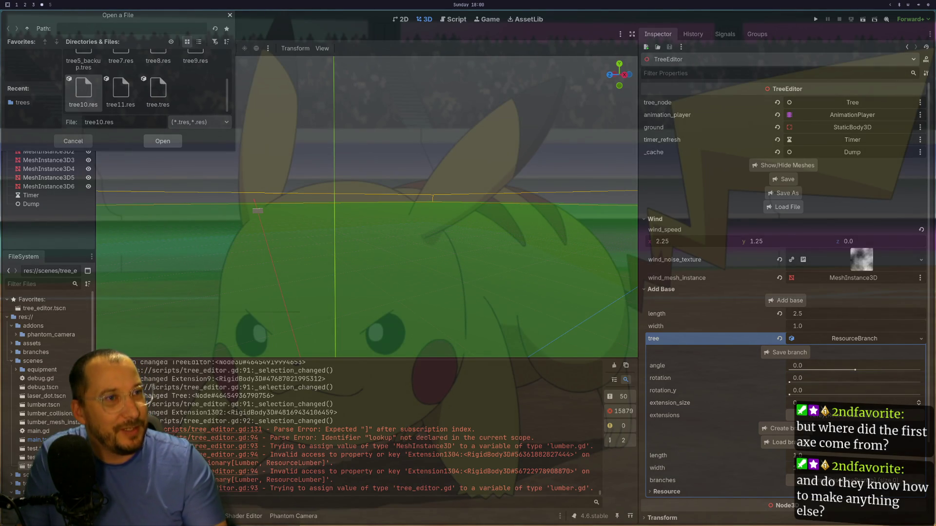
- Load tree10.res and click several trunk pieces, including Extension1304, to test selection
key(Return)
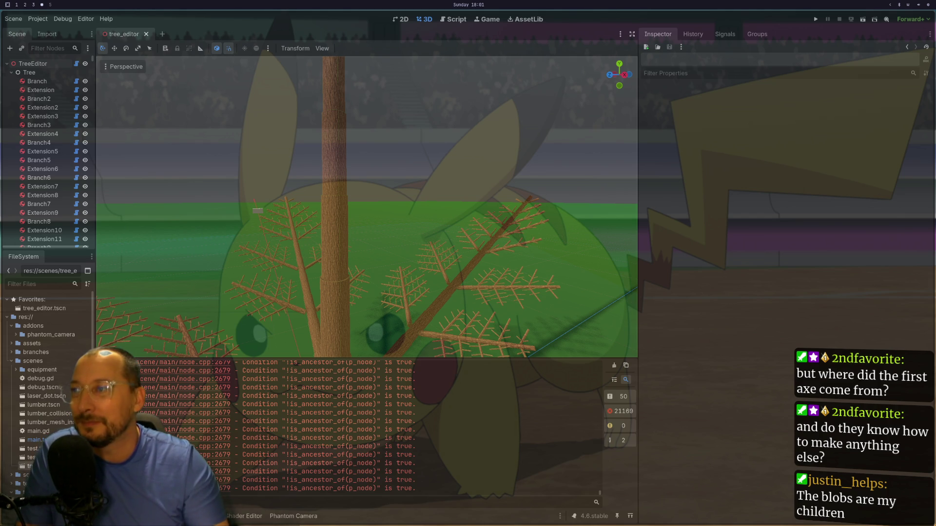
click(331, 286)
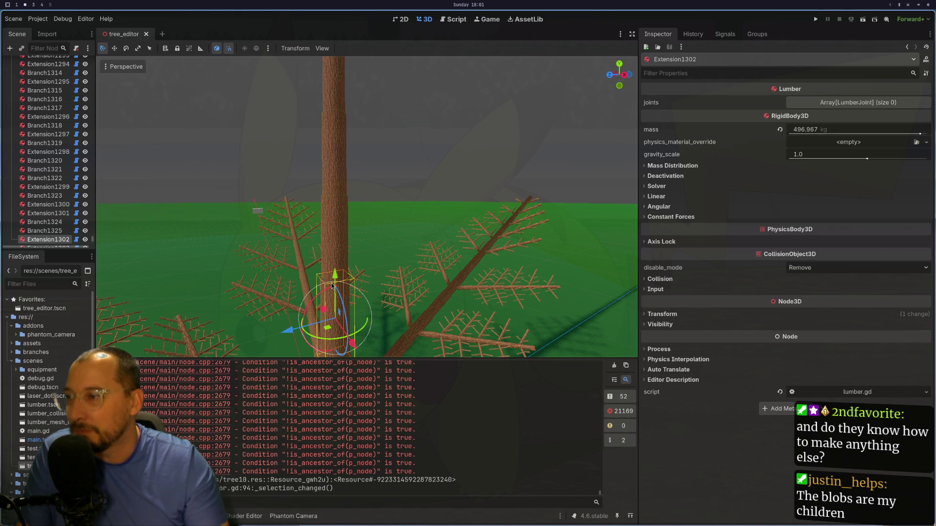
click(334, 262)
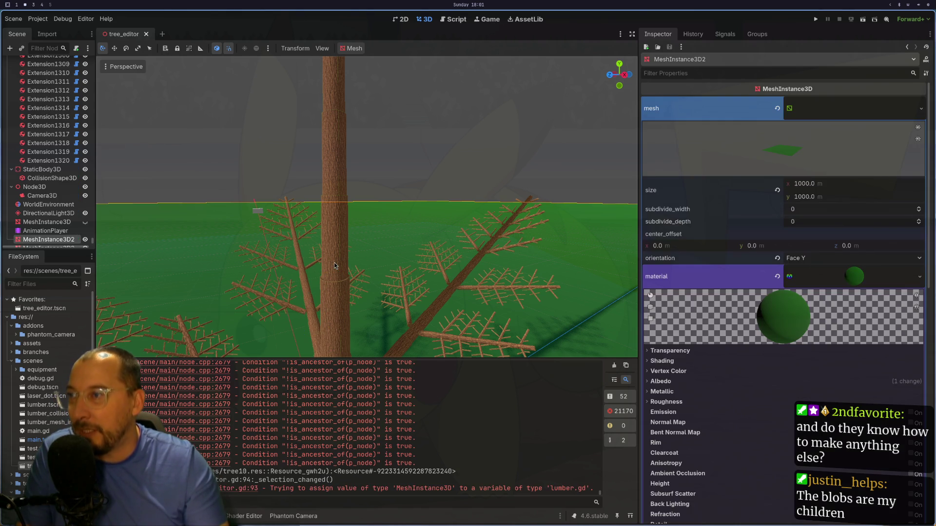
click(335, 244)
click(340, 182)
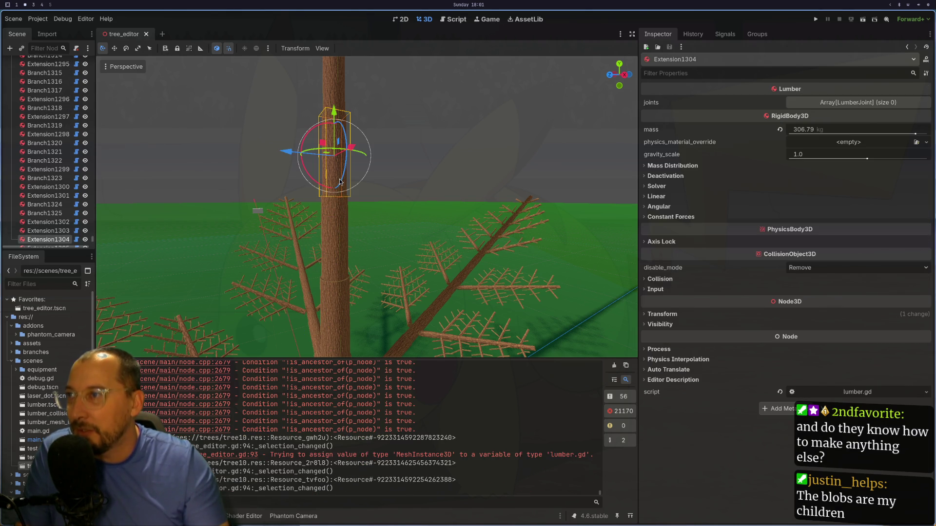
click(332, 221)
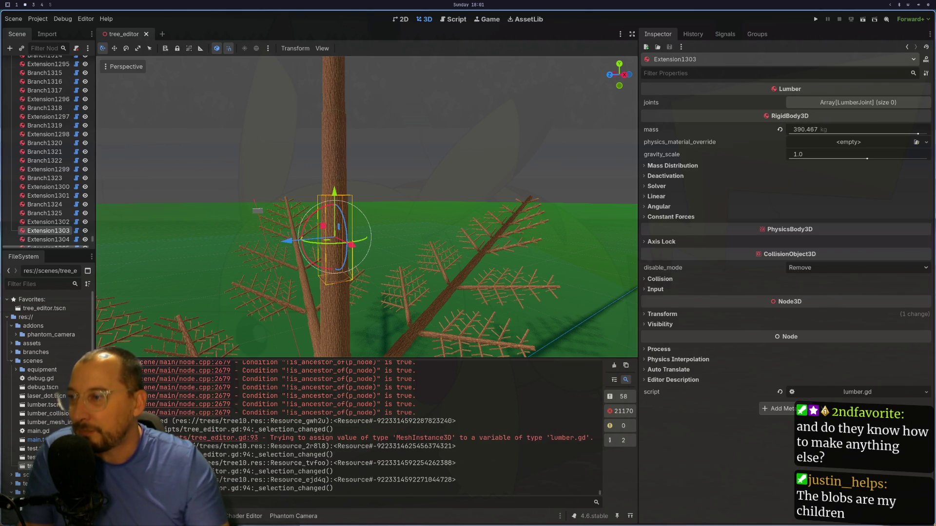
- In tree_editor.gd, start an 'assert(lumber in _l' line below line 93
key(super+1)
key(super+3)
key(super+2)
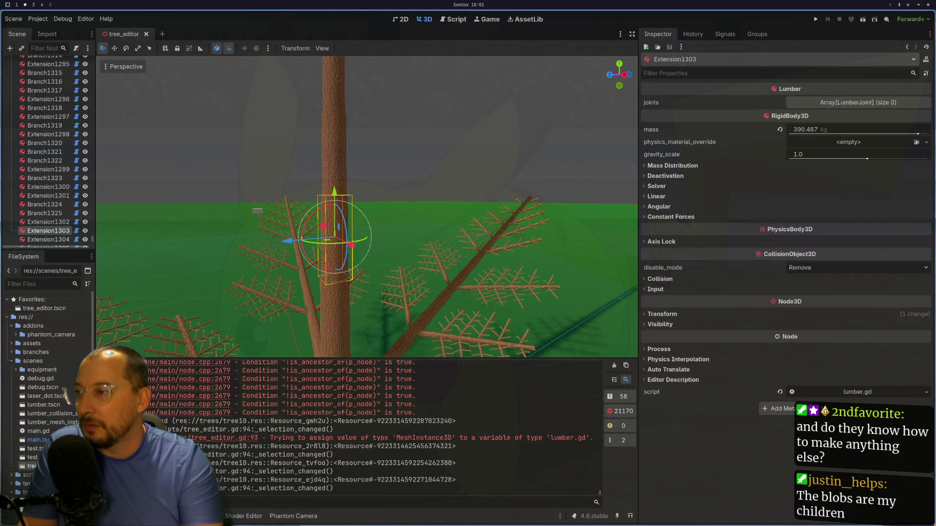
key(super+1)
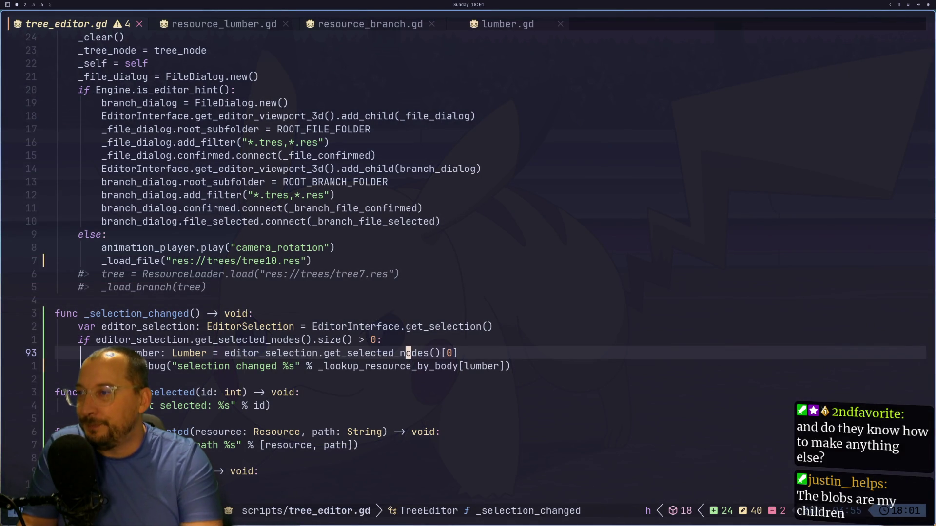
key(j)
key(b)
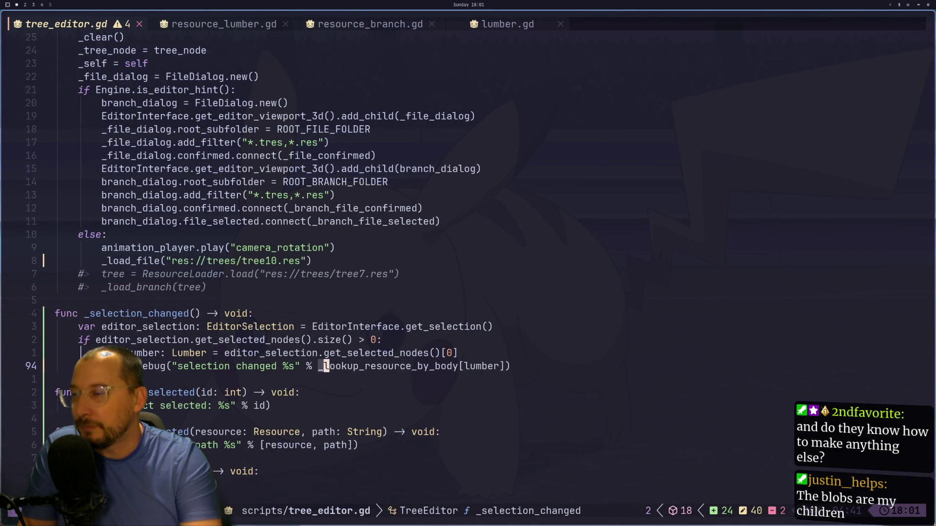
key(v)
key(f)
key(underscore)
key(f)
key(underscore)
key(f)
key(underscore)
key(dollar)
key(k)
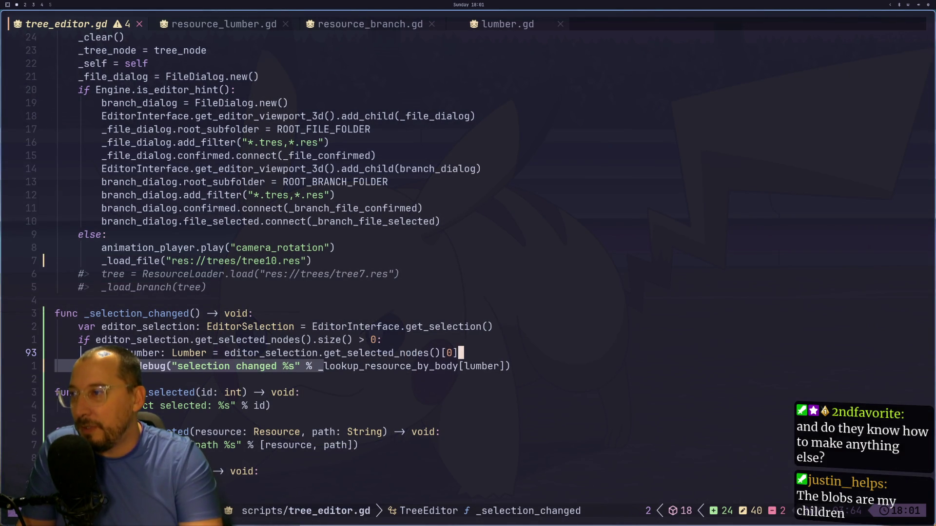
key(Escape)
text(oassert(l)
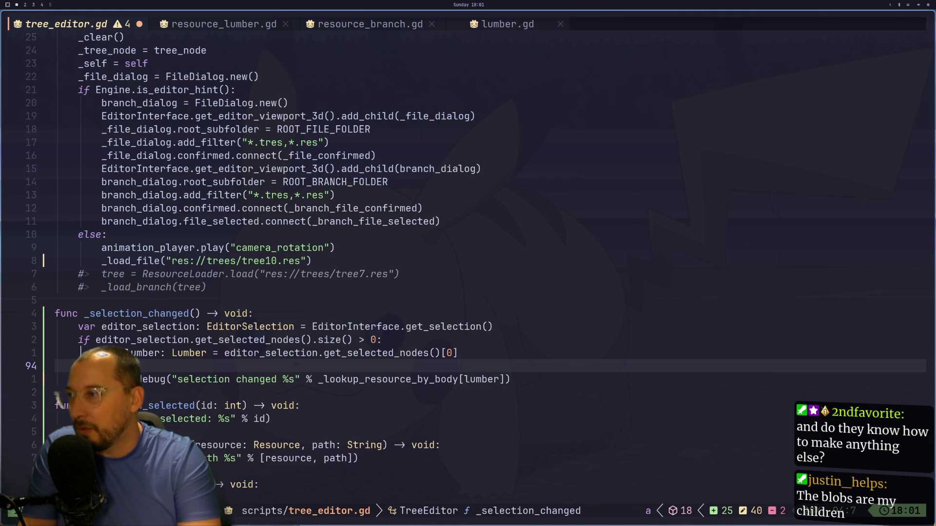
text(umber in _l)
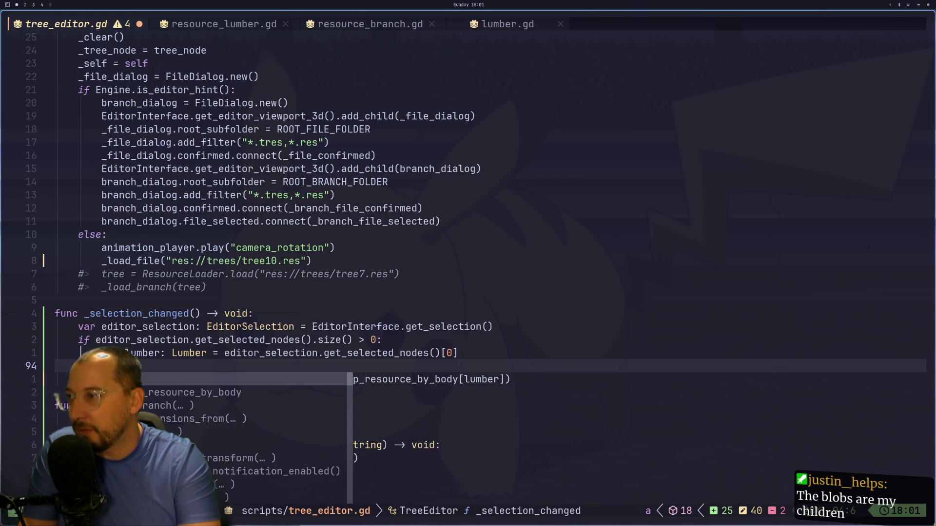
- Write the condition 'if _lookup_resource_by_body.has(lumber):' above the debug print line
key(Tab)
key(Return)
text(.has)
key(Return)
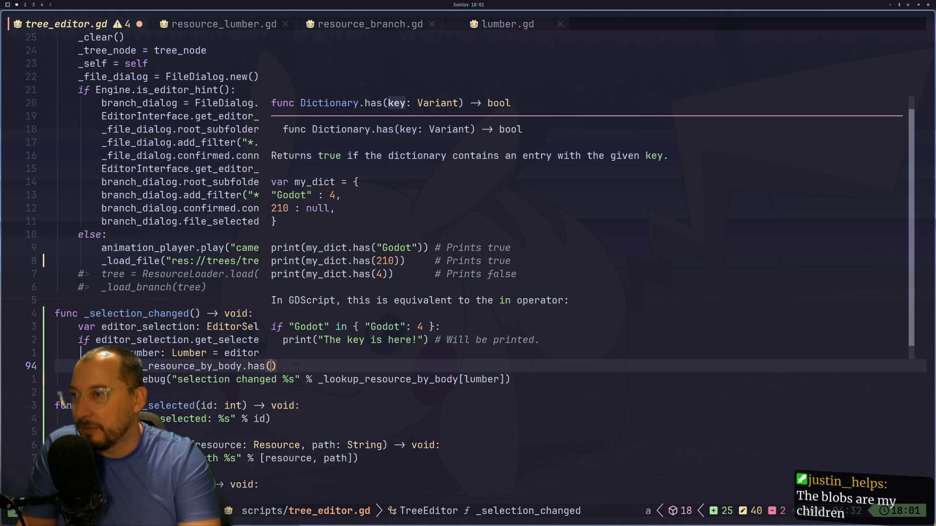
text(lumber)
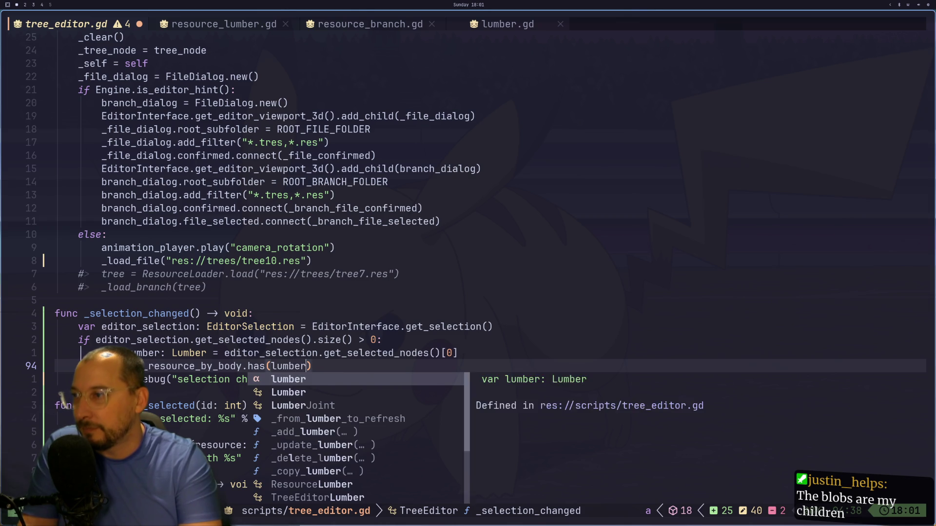
key(Escape)
text(if)
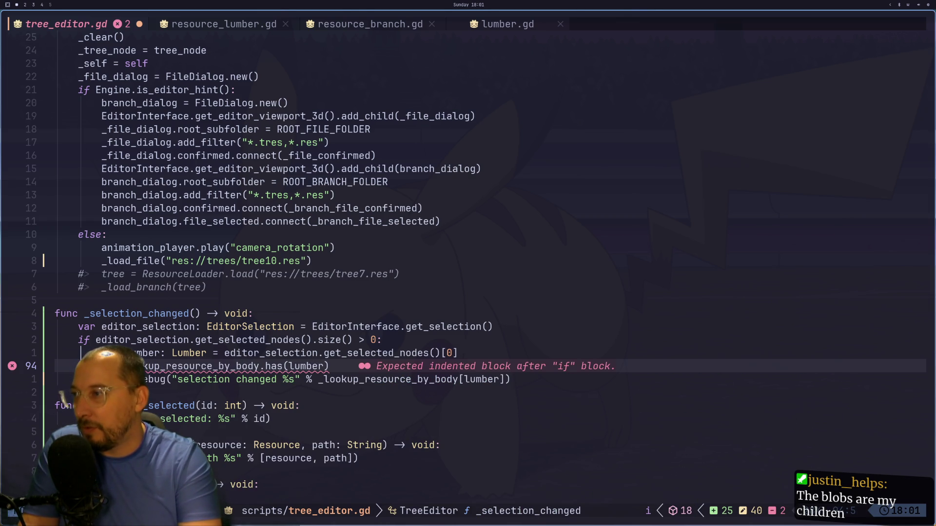
key(w)
key(w)
key(w)
text(a)
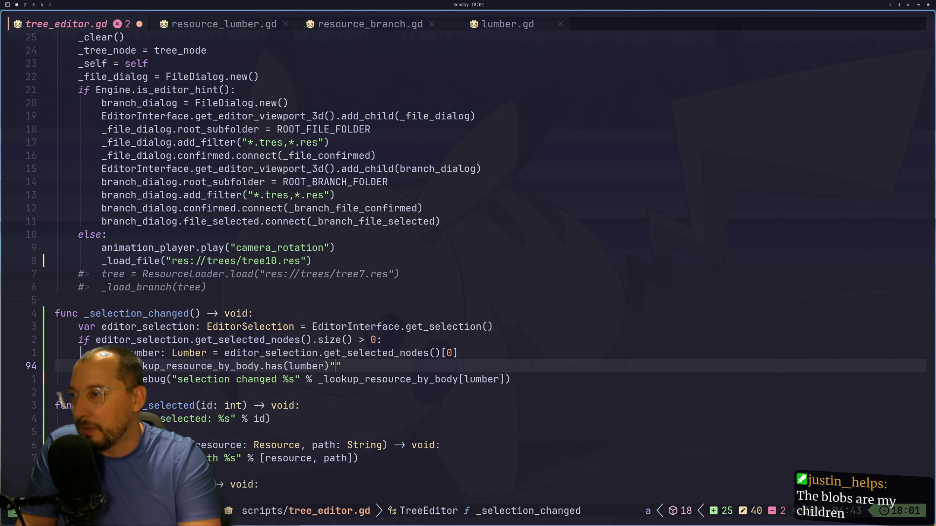
text(")
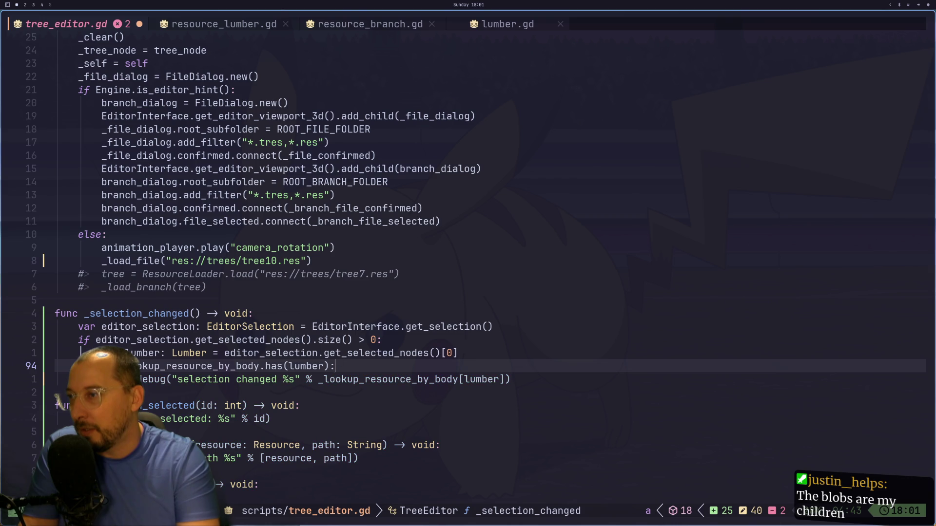
key(Escape)
key(j)
key(b)
key(b)
key(b)
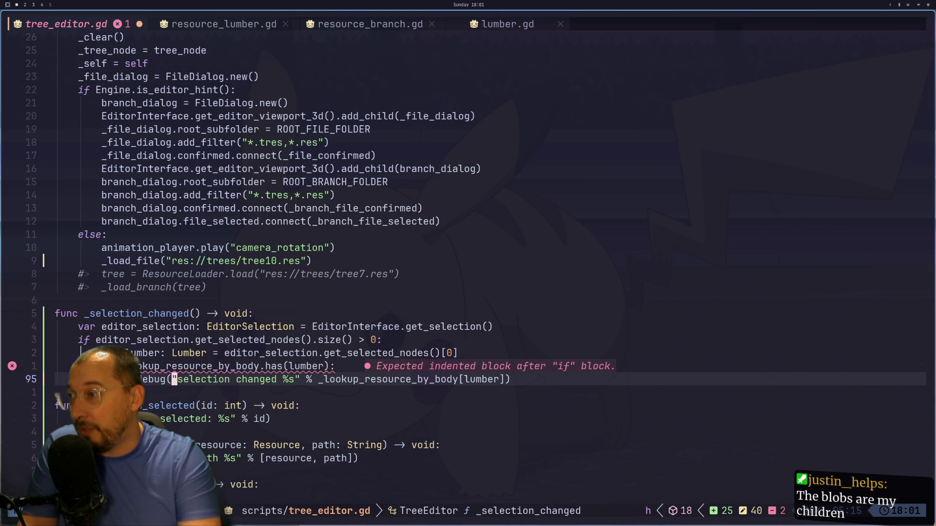
- Look up the edit method on the EditorInspector documentation page, then open a new line below the print
key(super+2)
key(super+3)
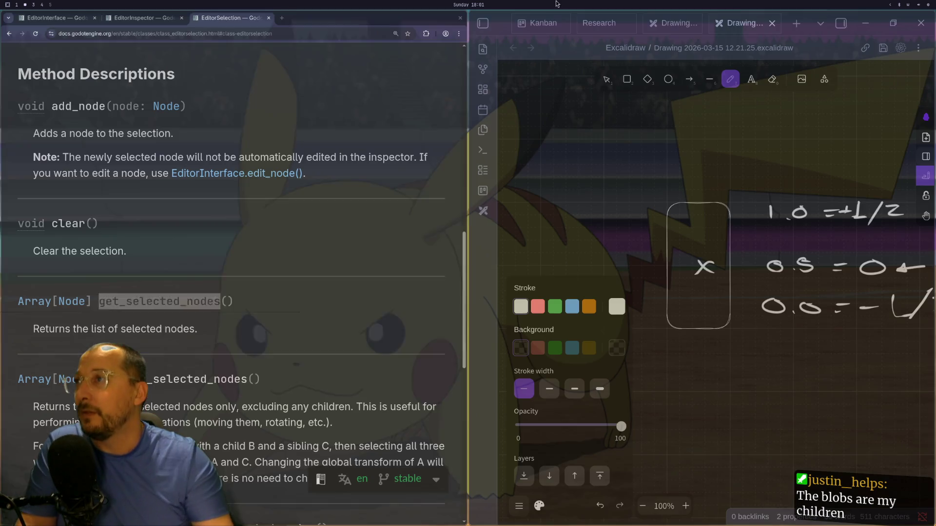
click(136, 16)
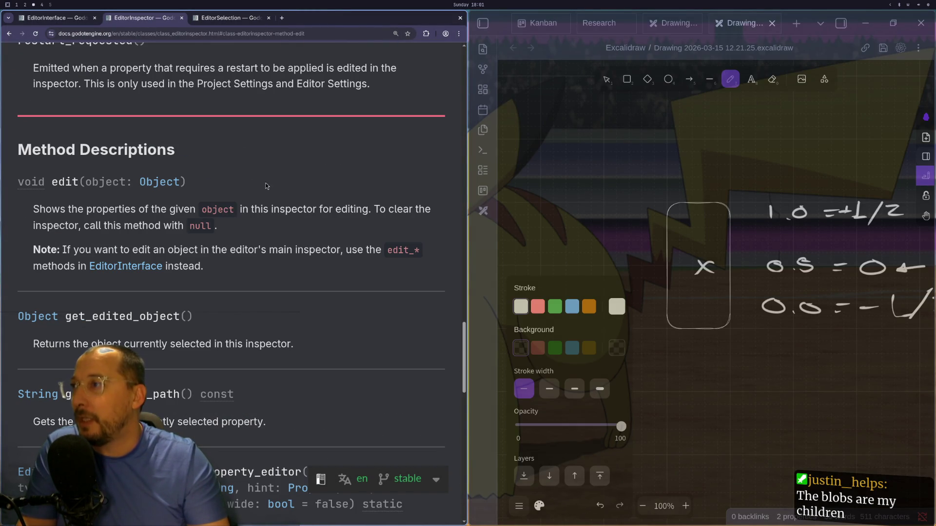
double_click(57, 182)
key(super+1)
key(k)
key(j)
text(k)
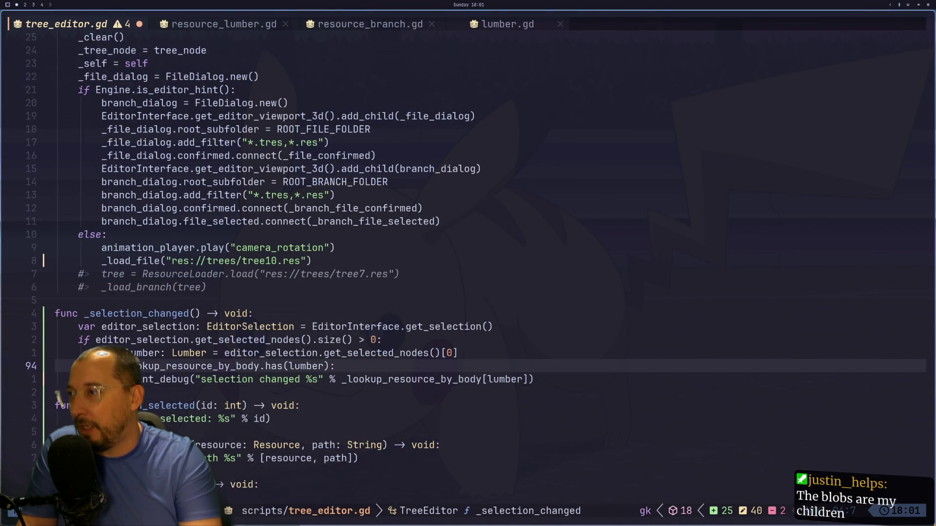
text(o)
text(edi)
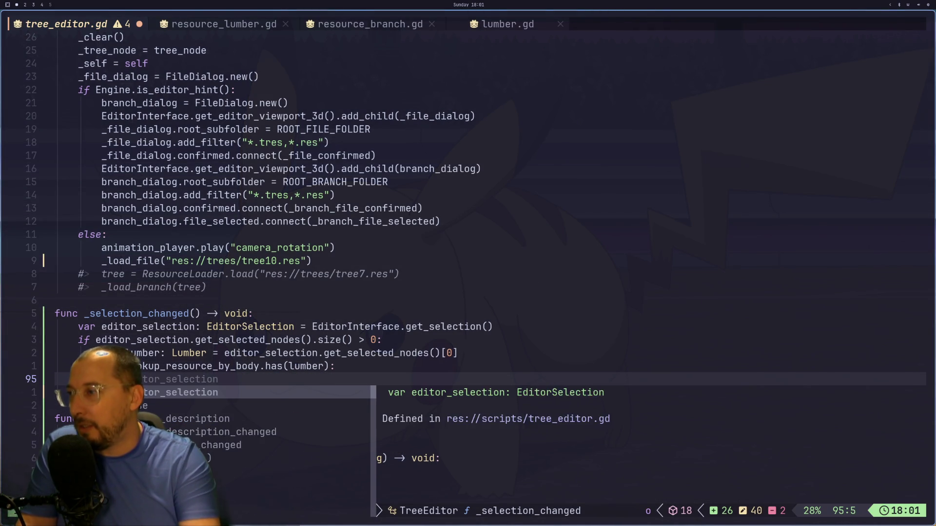
- Start an indented editor_inspector: EditorInspector declaration inside the if block
key(BackSpace)
key(BackSpace)
key(BackSpace)
key(Tab)
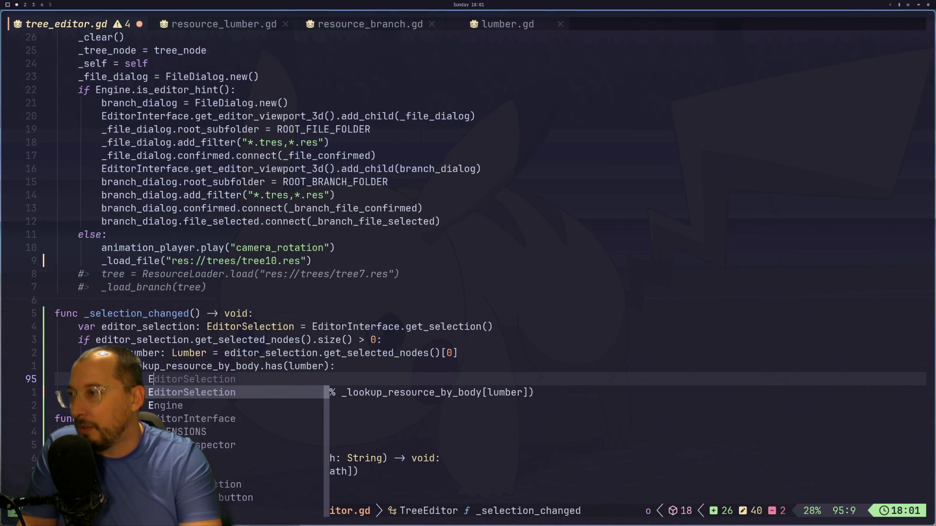
text(edito)
key(Down)
key(Return)
text(= )
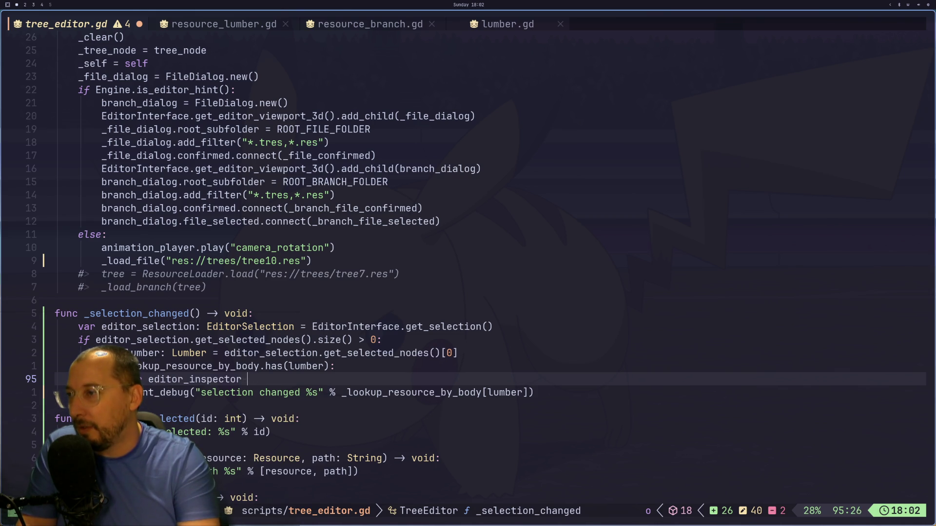
text( Ed)
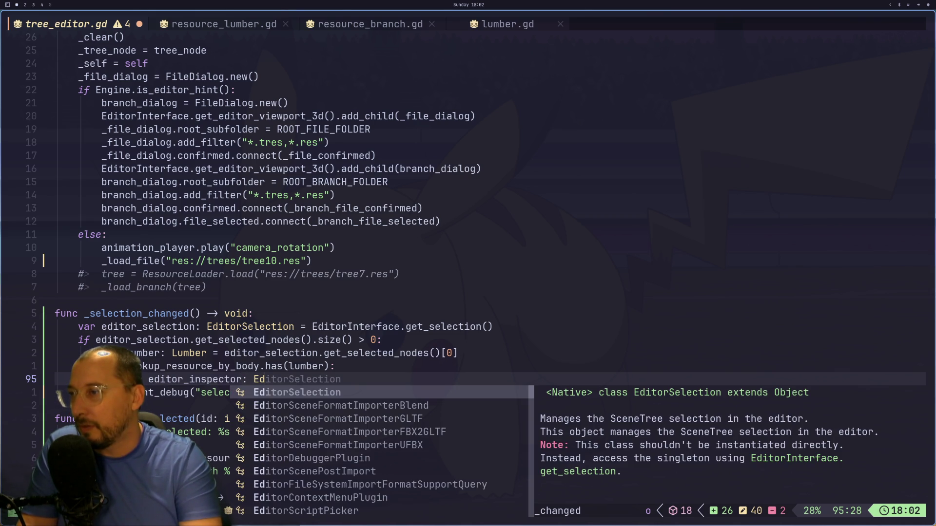
text(it)
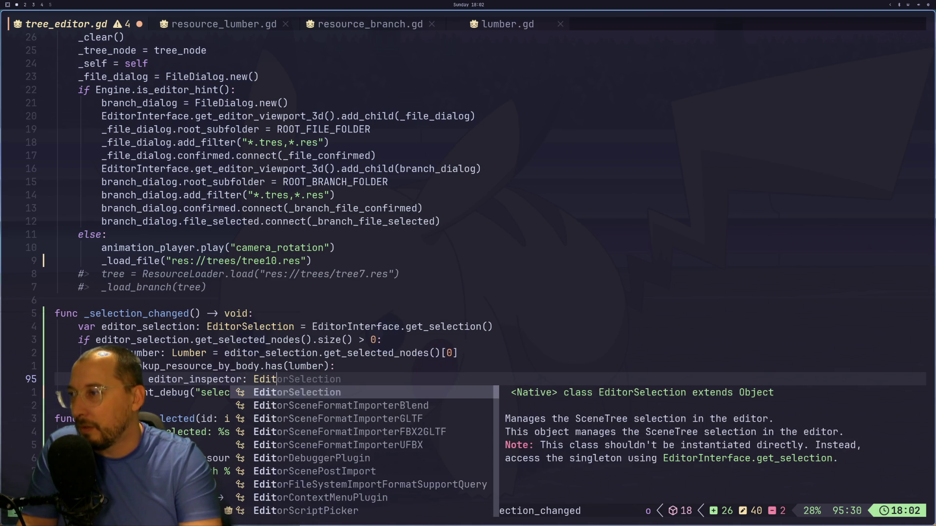
text(orIn)
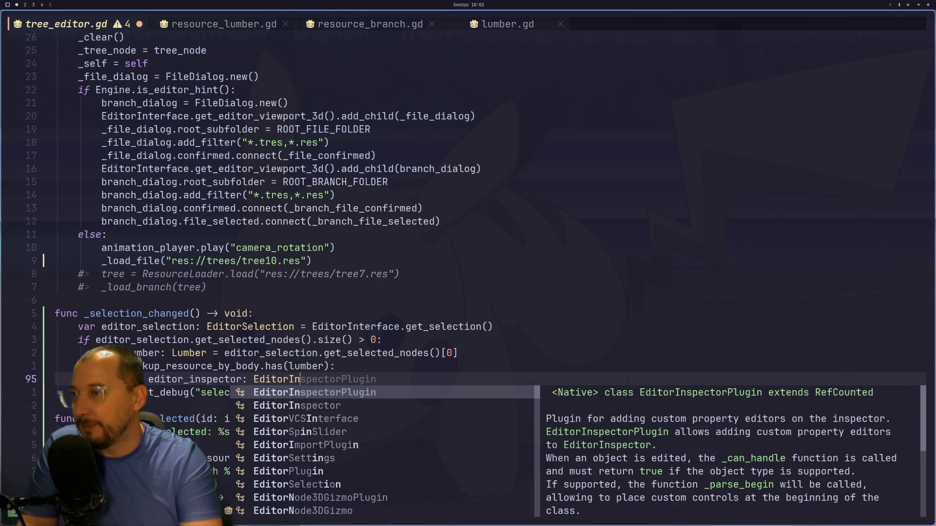
key(Down)
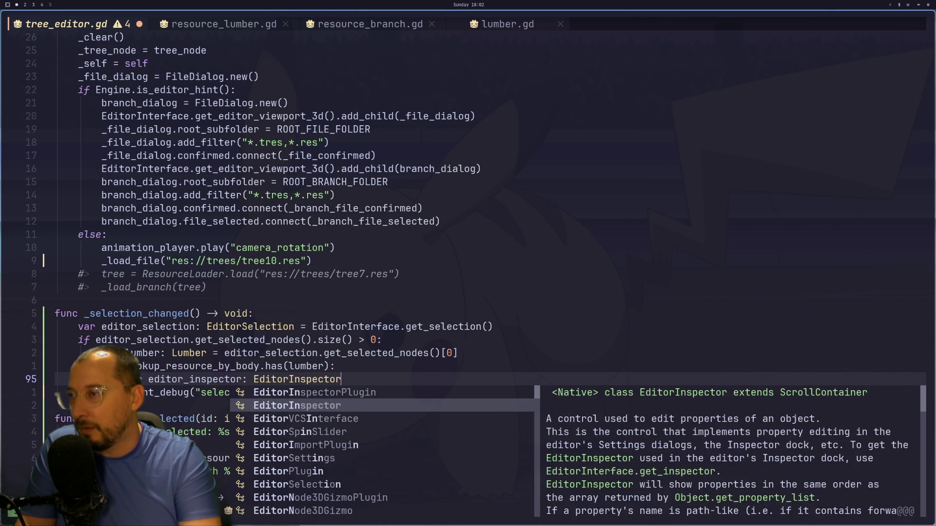
text( =)
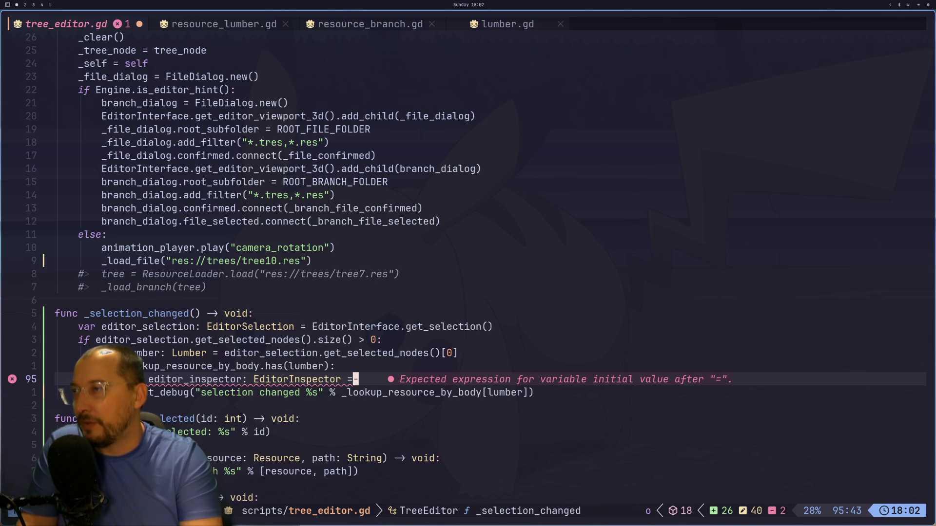
- Replace the incomplete line with the editor_inspector declaration copied from _ready, indented, and save
key(super+2)
key(super+3)
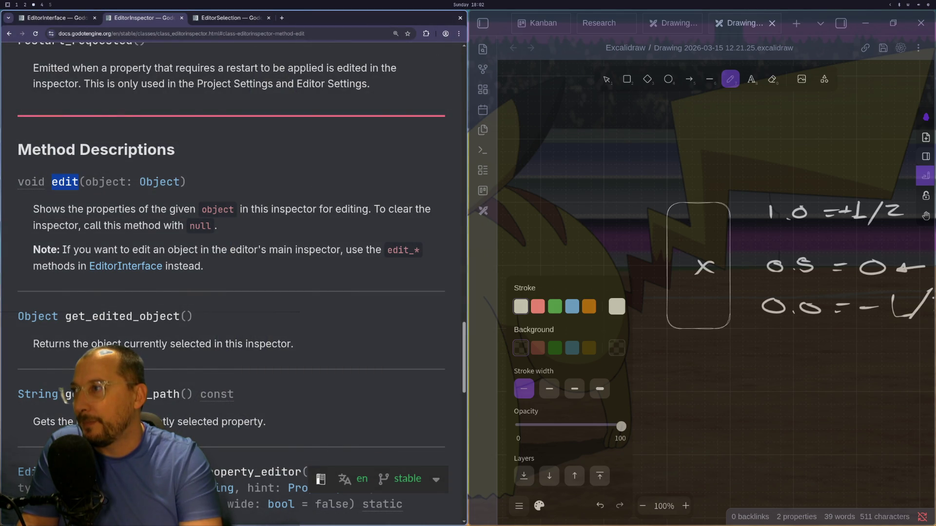
key(super+1)
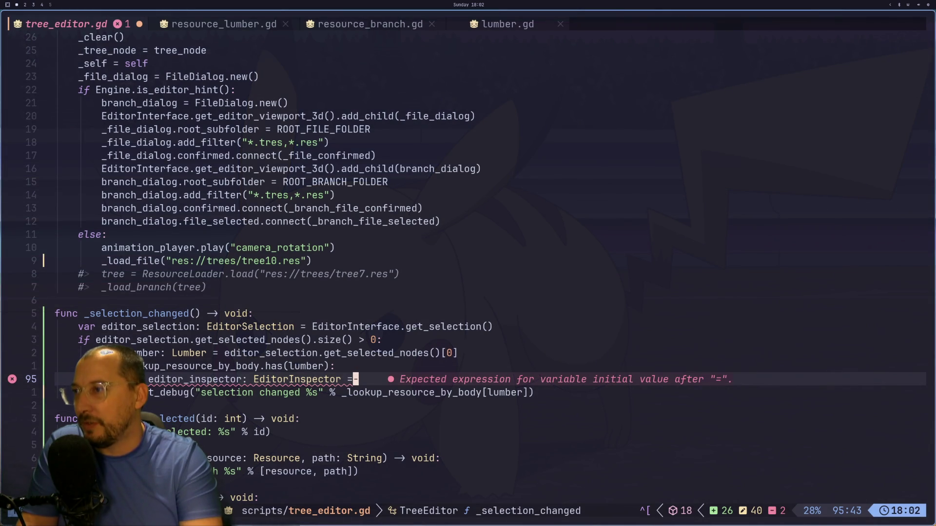
key(g)
key(g)
key(j)
key(j)
key(j)
key(j)
key(j)
key(j)
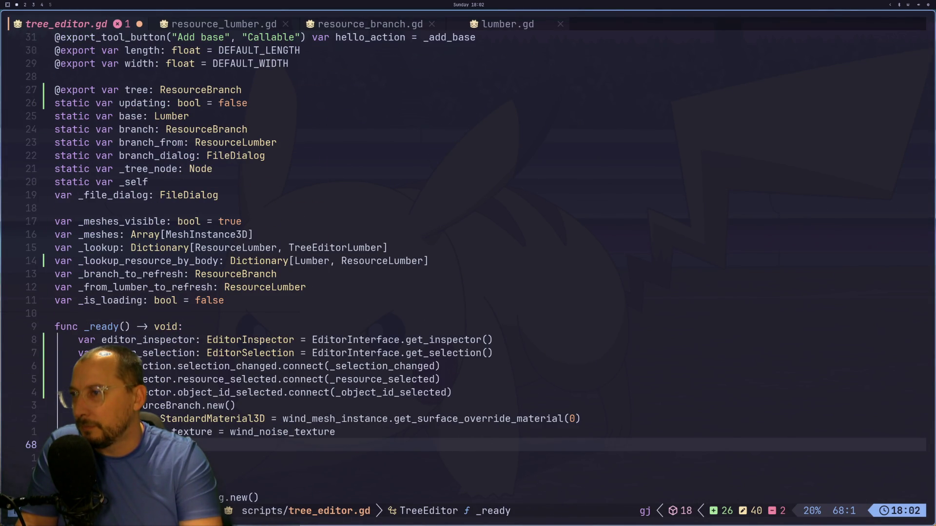
key(k)
key(k)
key(k)
key(h)
key(h)
key(h)
key(h)
key(Escape)
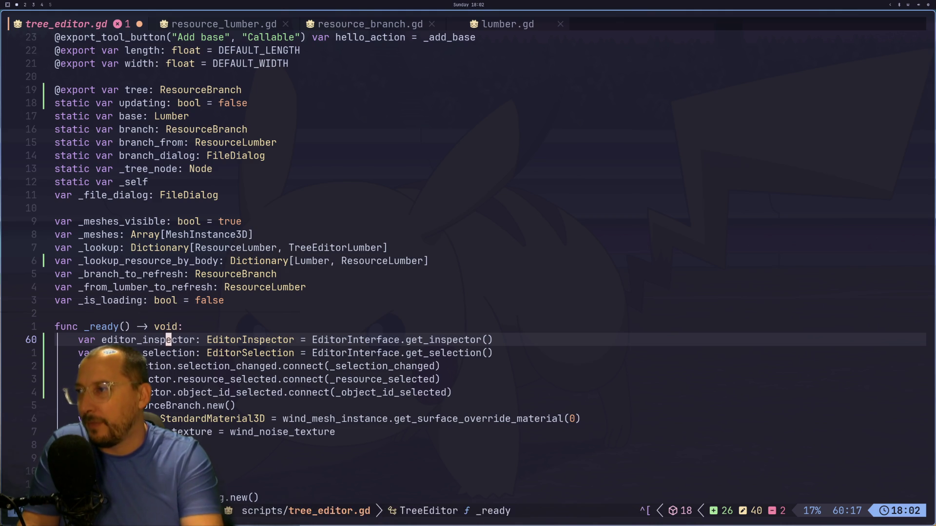
key(j)
key(j)
key(j)
key(j)
key(j)
key(j)
key(k)
key(k)
key(k)
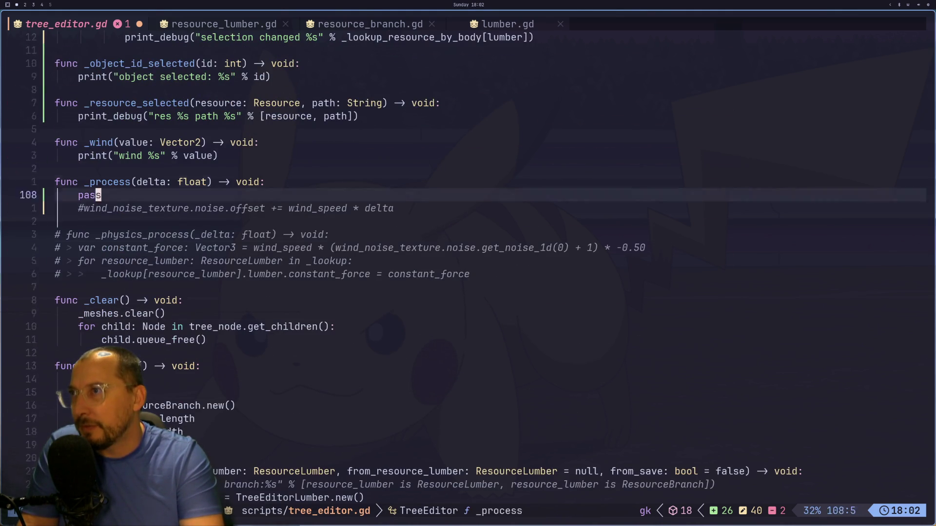
key(k)
key(k)
key(k)
key(p)
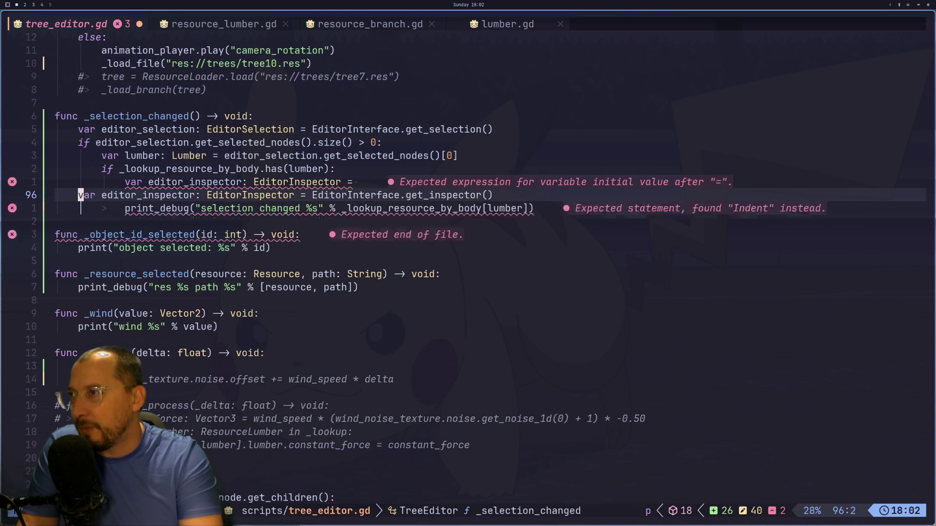
key(greater)
key(greater)
key(k)
key(d)
key(d)
key(colon)
text(w)
key(Return)
- Add an editor_inspector.edit() call on the new line 96
key(l)
key(l)
key(l)
key(y)
key(i)
key(w)
text(pu)
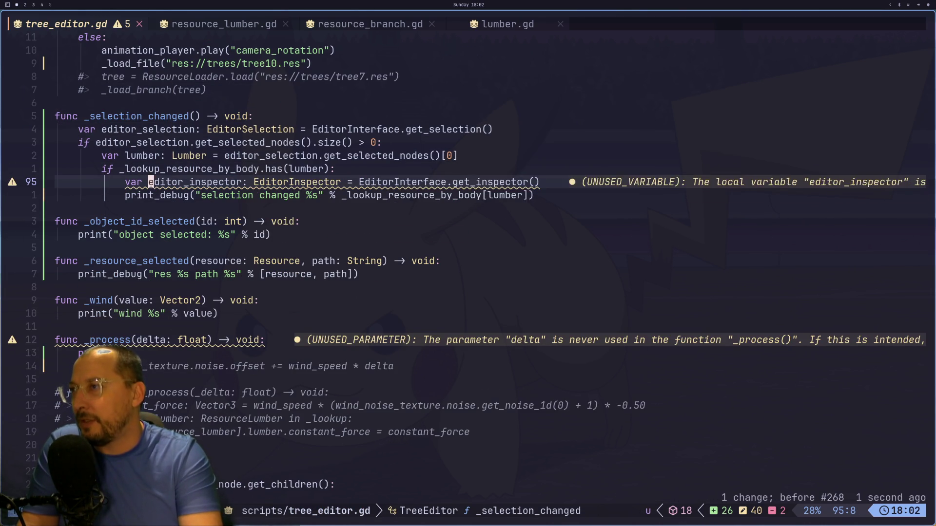
text(op)
key(BackSpace)
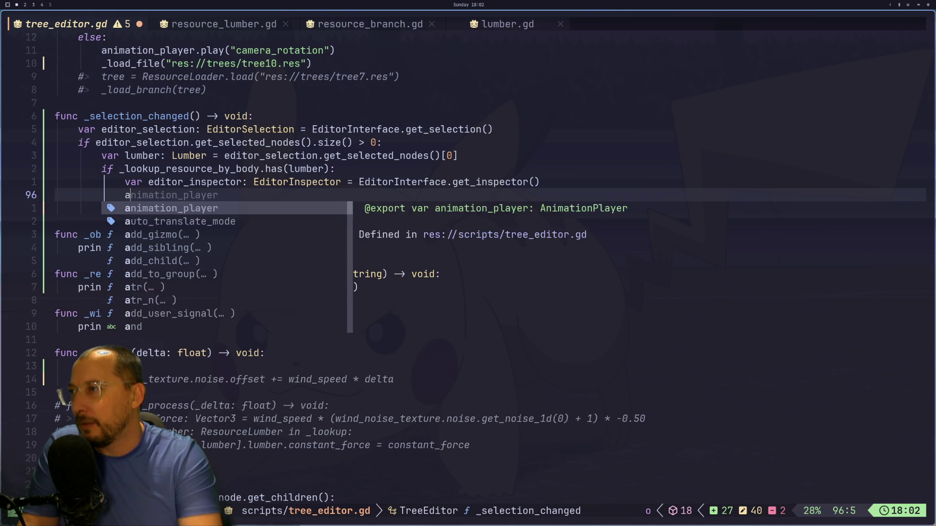
key(Escape)
text(p)
text(a.edit)
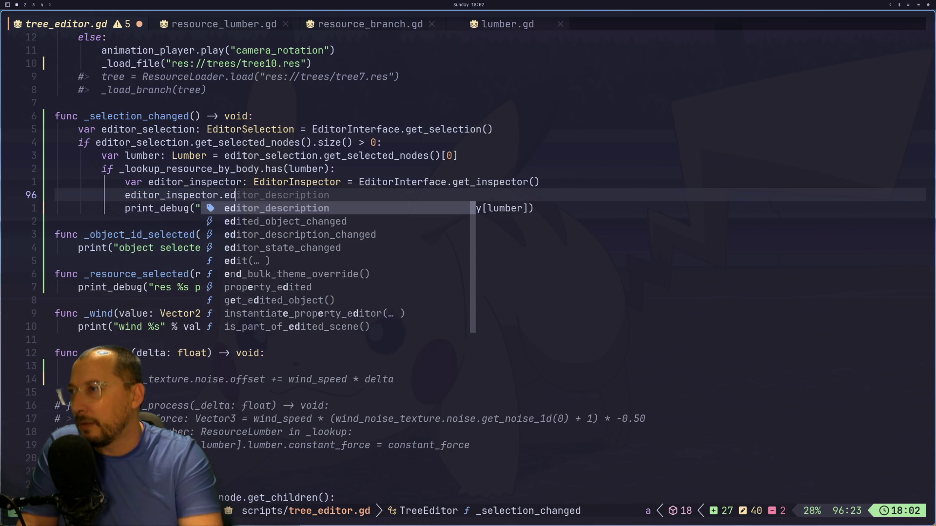
text(()
key(Escape)
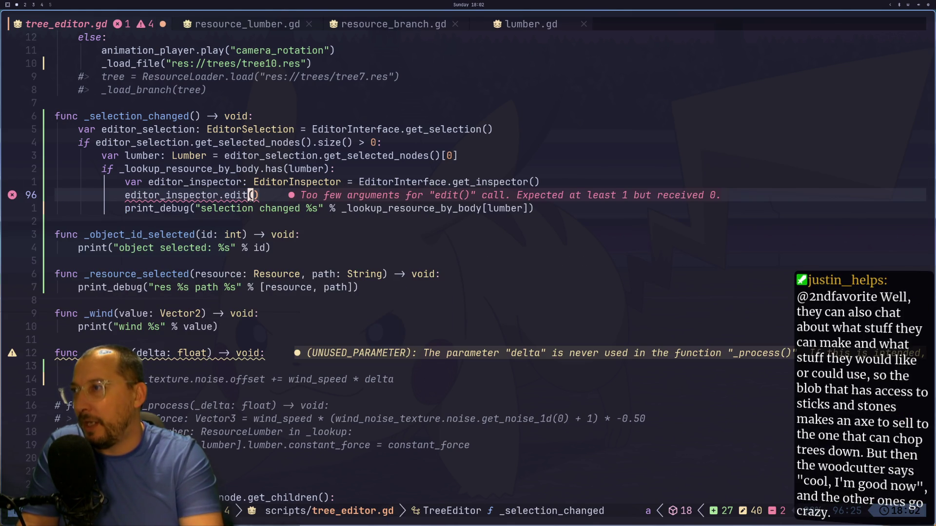
text(l)
key(Escape)
key(j)
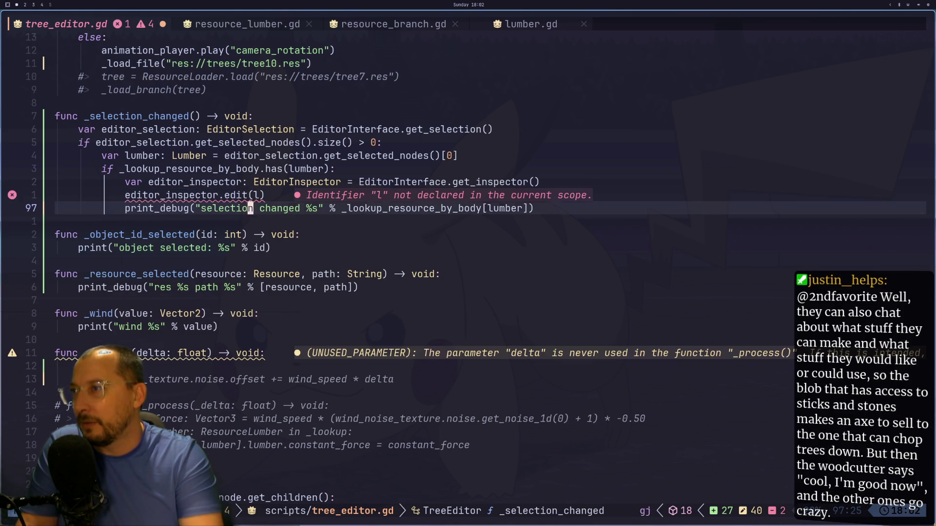
- Fill edit() with _lookup_resource_by_body[lumber] copied from the print line and save tree_editor.gd
key(l)
key(l)
key(l)
key(h)
key(h)
key(h)
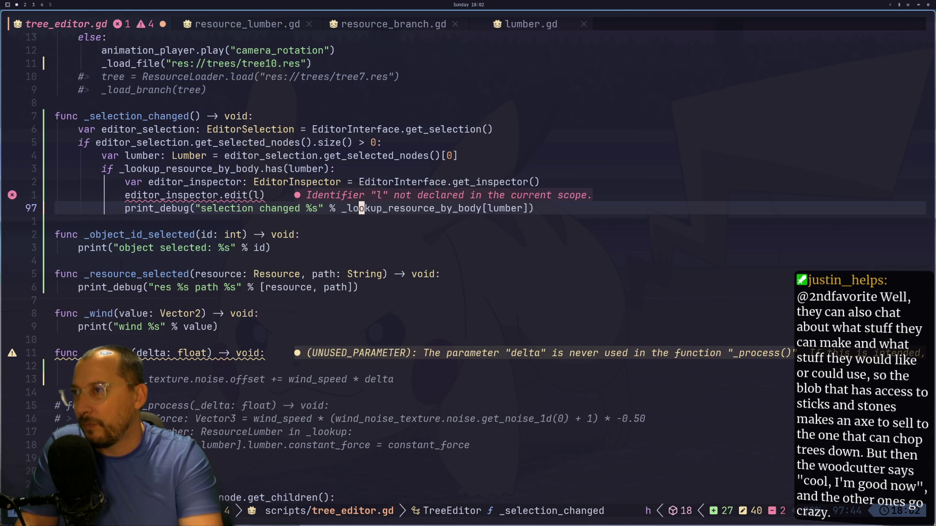
key(2)
key(V)
key(v)
key(l)
key(l)
key(l)
key(l)
key(y)
key(k)
key(h)
text(vp:w)
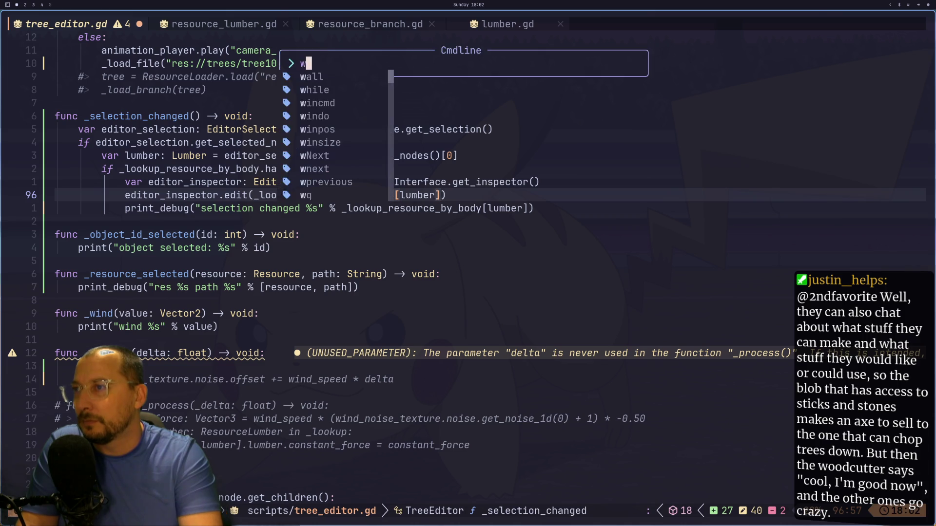
key(Return)
key(super+2)
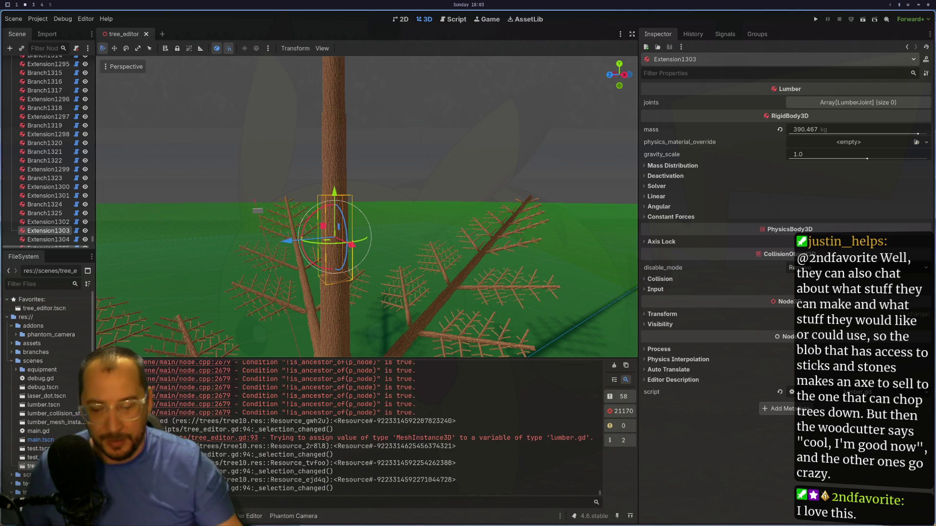
- Move to the docs workspace showing EditorInspector's edit(object) method description
key(super+3)
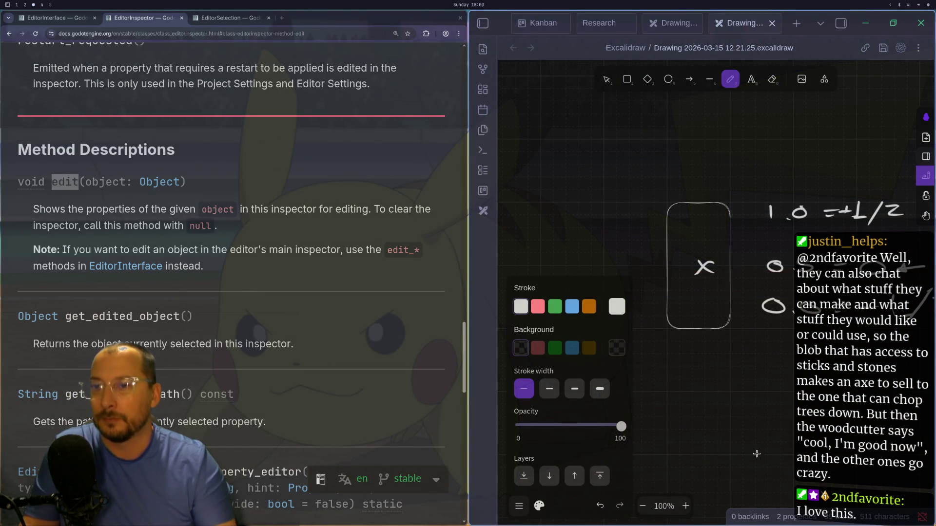
- Zoom out the Excalidraw canvas and pencil-sketch an ellipse, curls and a curved connecting line
scroll(762, 361, down, 4)
scroll(778, 352, down, 5)
scroll(682, 207, down, 3)
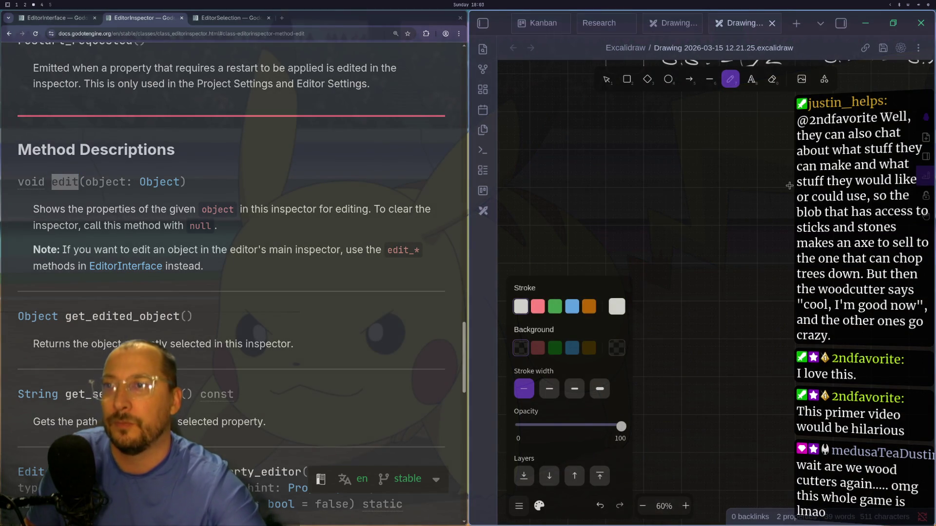
click(721, 188)
drag(720, 189, 722, 187)
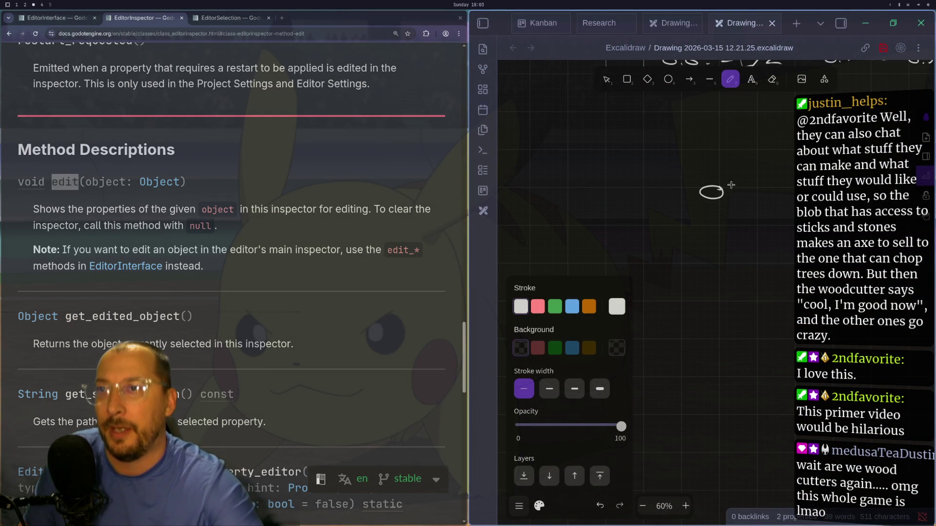
drag(643, 270, 621, 276)
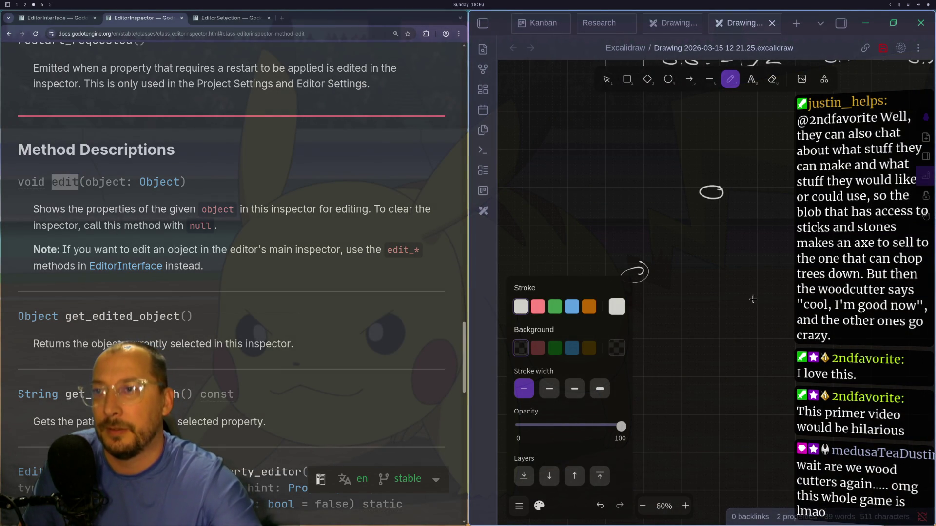
mouse_move(748, 270)
mouse_down()
mouse_move(763, 275)
mouse_move(757, 263)
mouse_up()
mouse_move(701, 201)
mouse_down()
mouse_move(596, 233)
mouse_move(618, 263)
mouse_move(697, 290)
mouse_move(723, 287)
mouse_move(763, 239)
mouse_move(730, 217)
mouse_move(721, 222)
mouse_move(741, 218)
mouse_move(729, 212)
mouse_up()
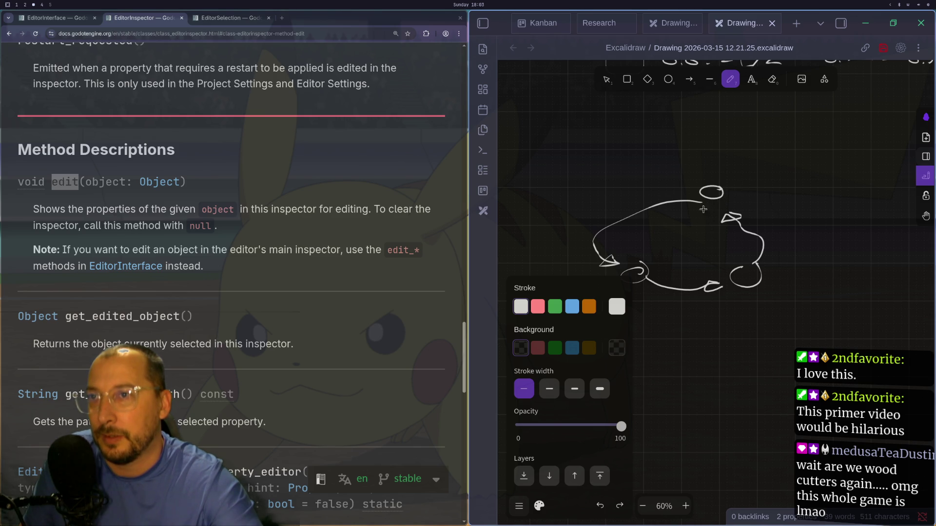
- Add a small circle on the left with an arrow pointing right, then return to Neovim
mouse_move(587, 161)
mouse_down()
mouse_move(598, 167)
mouse_move(595, 244)
mouse_move(615, 249)
mouse_move(600, 262)
mouse_up()
mouse_move(605, 172)
mouse_down()
mouse_move(693, 186)
mouse_move(680, 189)
mouse_move(697, 175)
mouse_move(704, 181)
mouse_move(694, 189)
mouse_up()
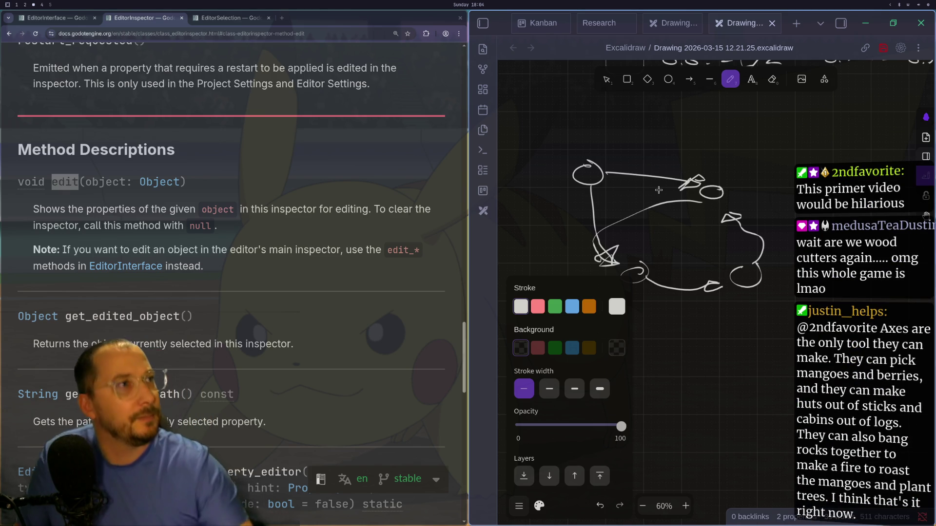
key(super+1)
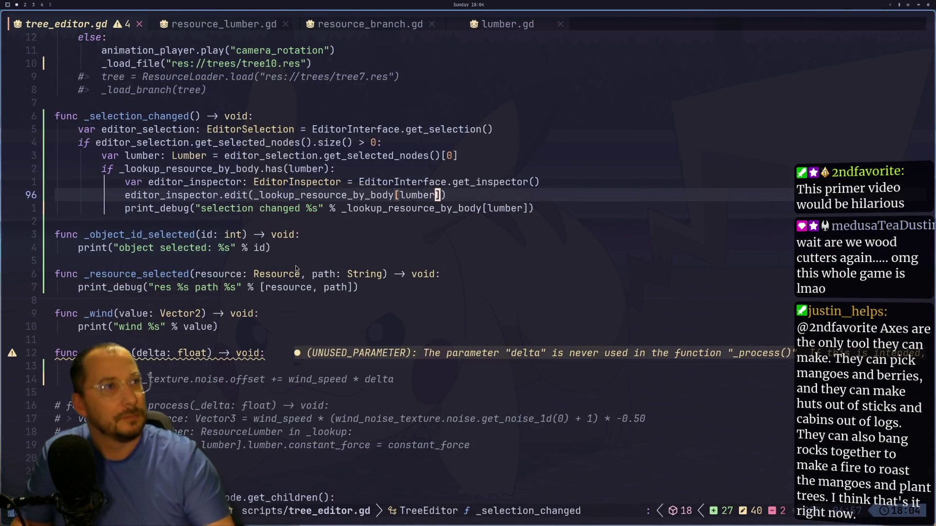
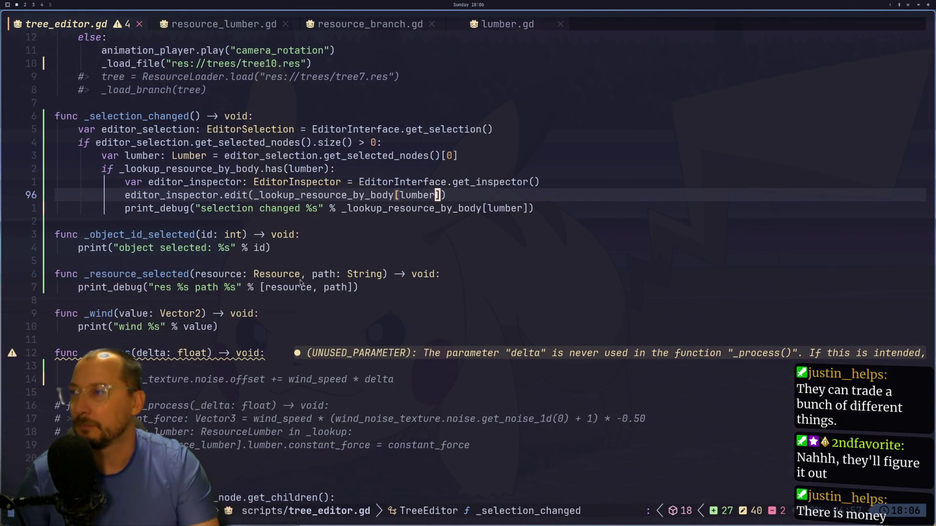
- Step from the _wind line to the print_debug line of _selection_changed, then go to Godot on workspace 2
click(267, 317)
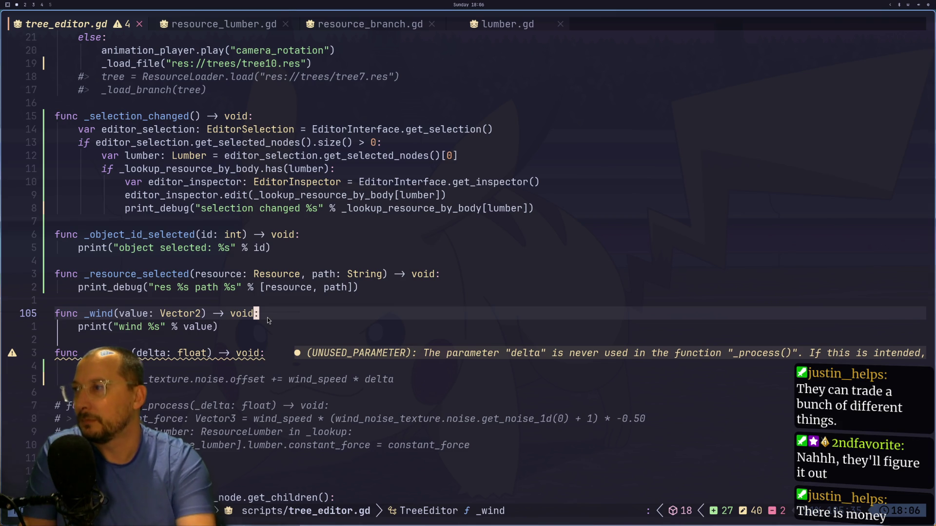
key(g)
key(k)
key(k)
key(k)
key(k)
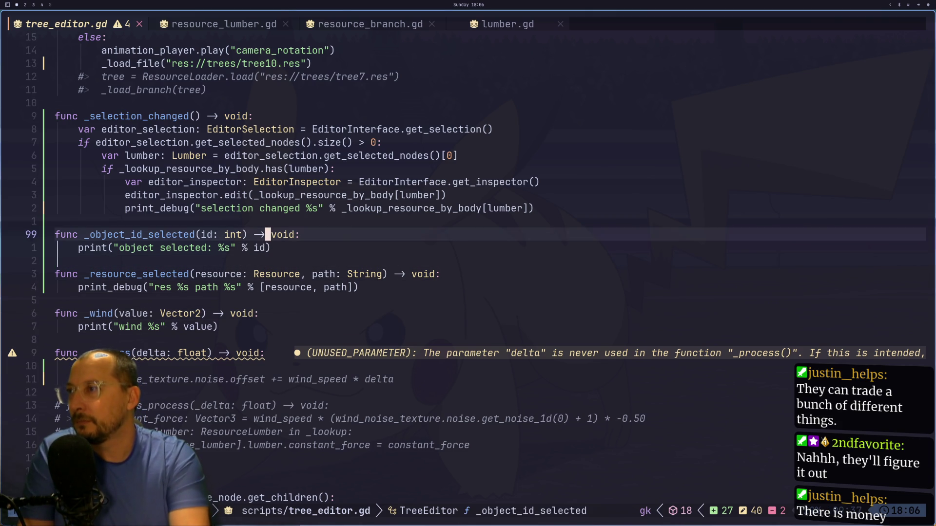
key(g)
key(j)
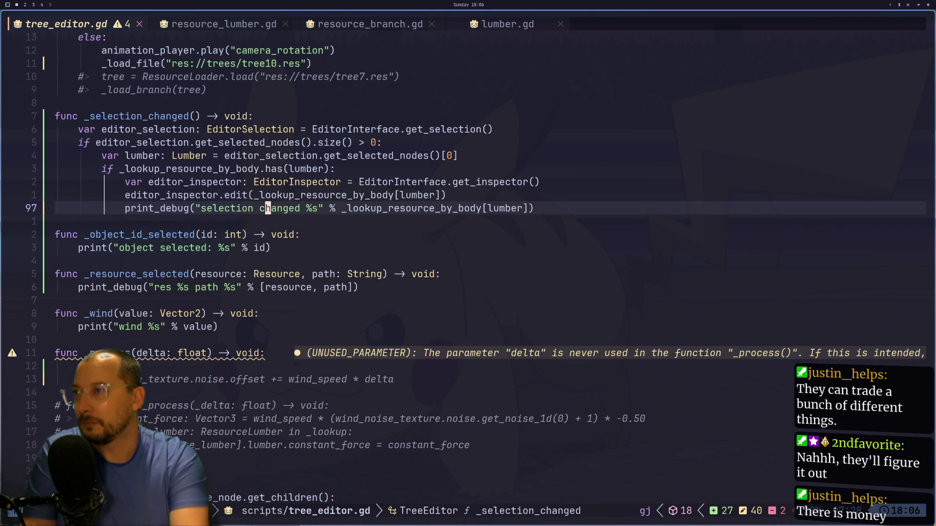
key(super+2)
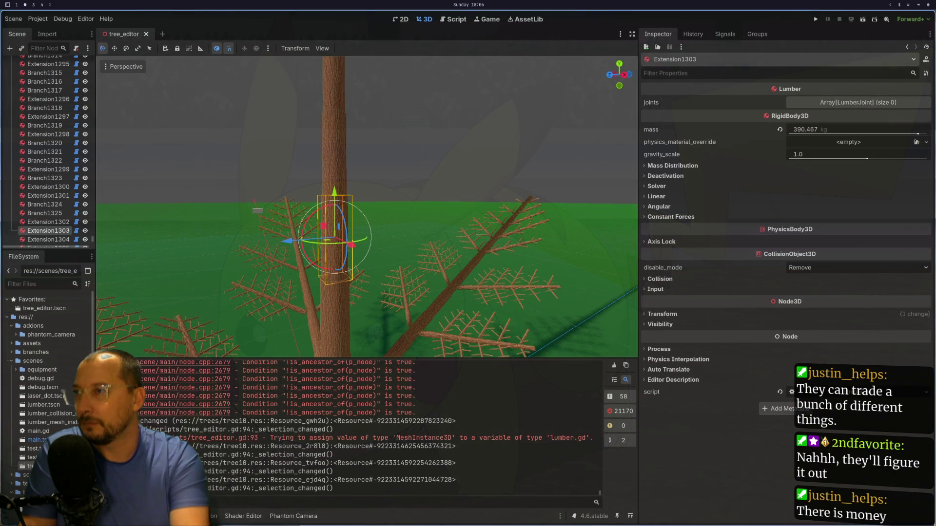
- Compare the Inspector for Branch1323, Branch1321, Extension1298 and Branch1321 again, then return to tree_editor.gd
click(58, 179)
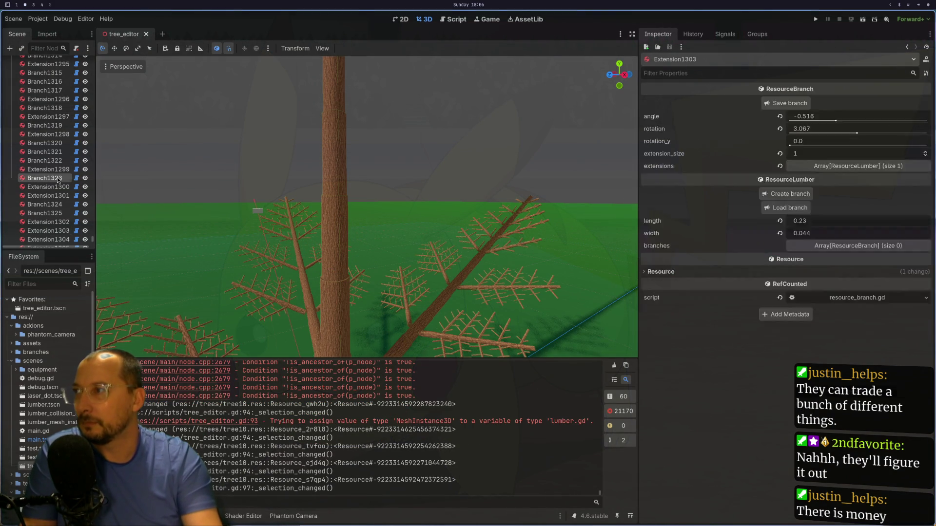
click(55, 152)
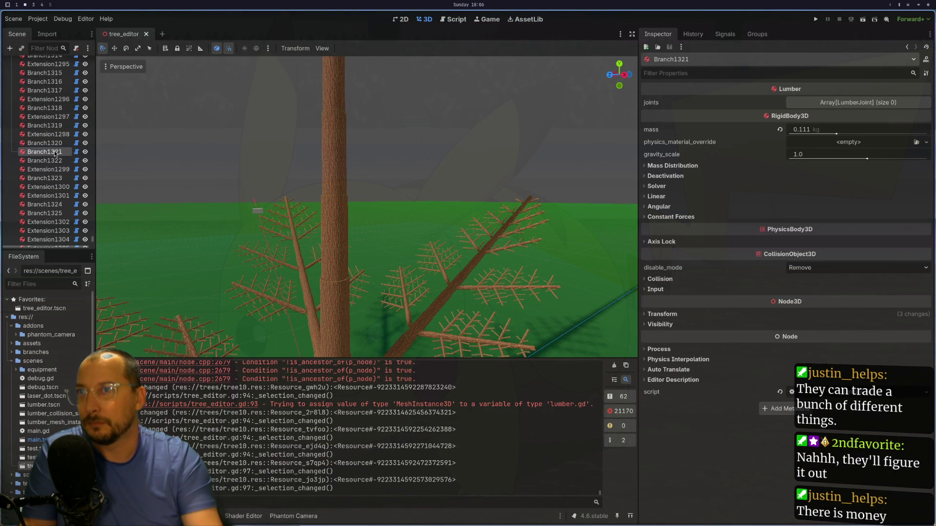
click(48, 134)
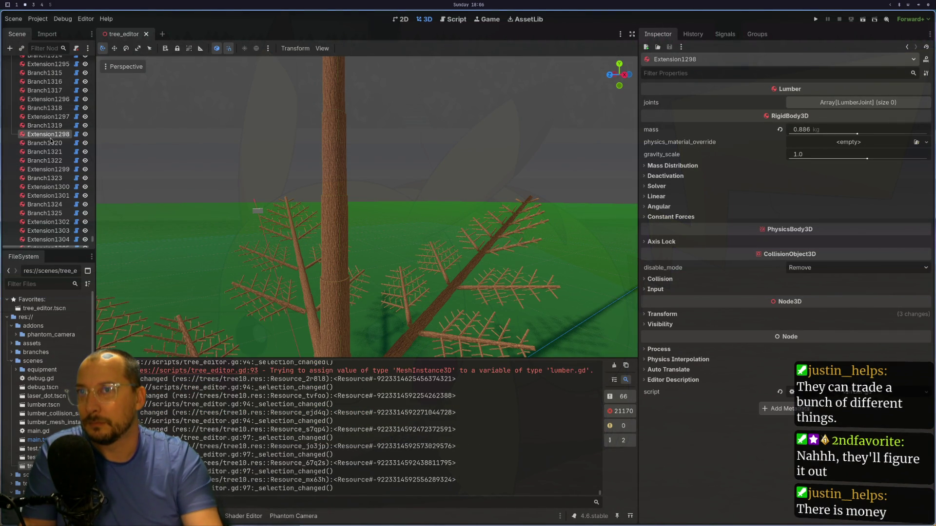
click(48, 152)
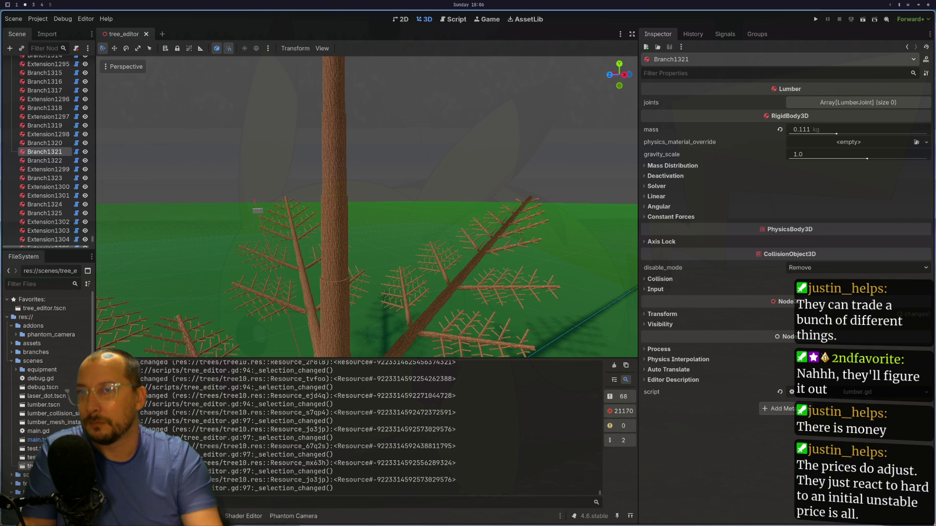
key(super+1)
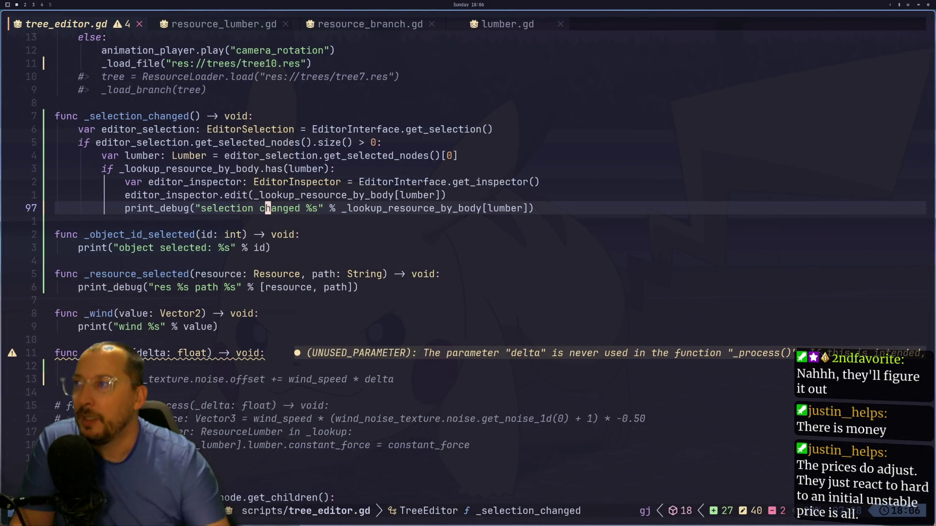
key(g)
key(k)
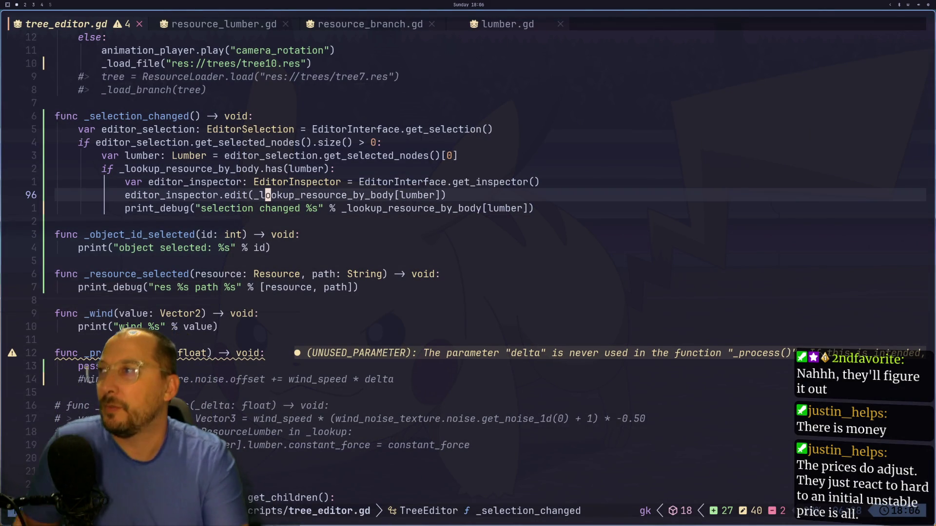
key(g)
key(k)
key(g)
key(j)
key(g)
key(j)
key(g)
key(k)
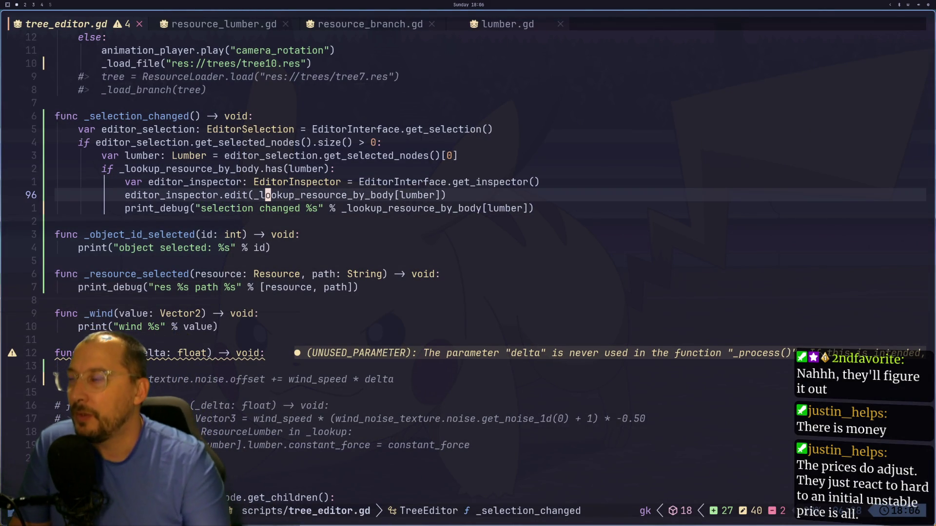
key(super+2)
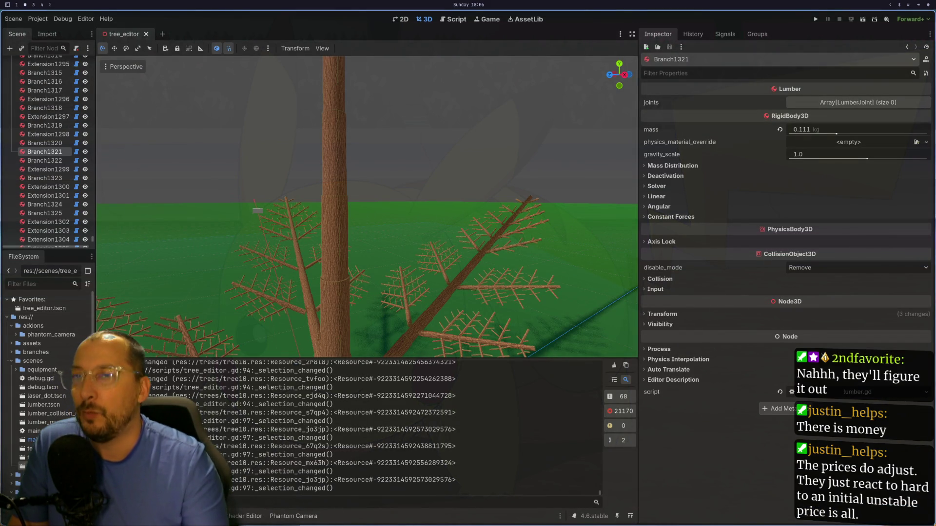
click(40, 161)
click(42, 154)
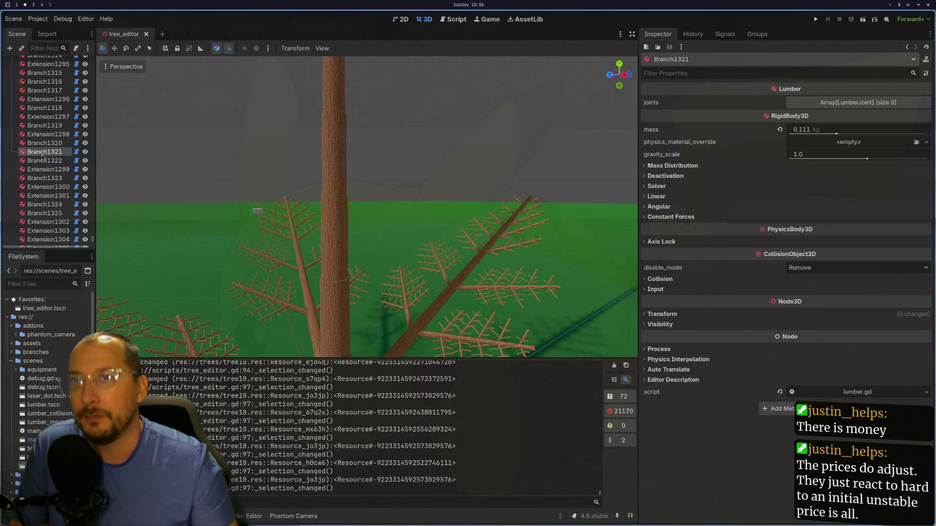
click(43, 162)
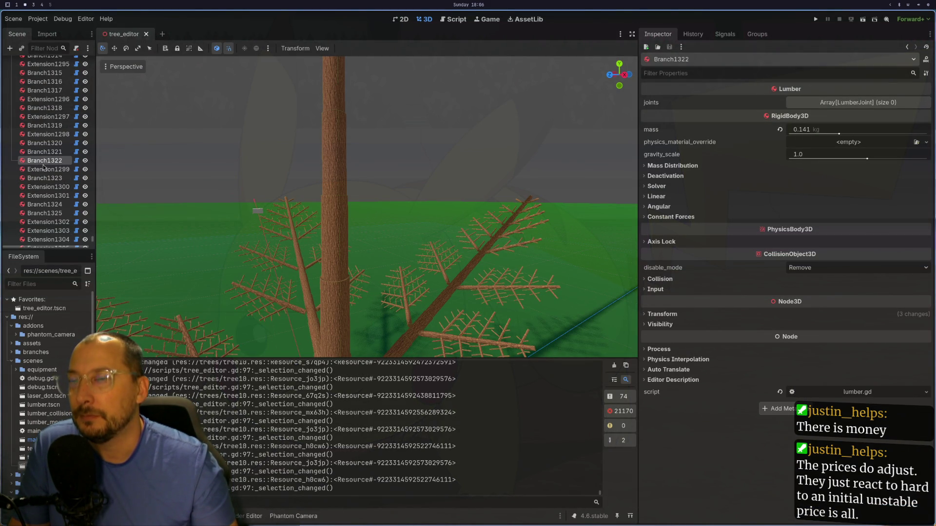
key(super+1)
key(super+3)
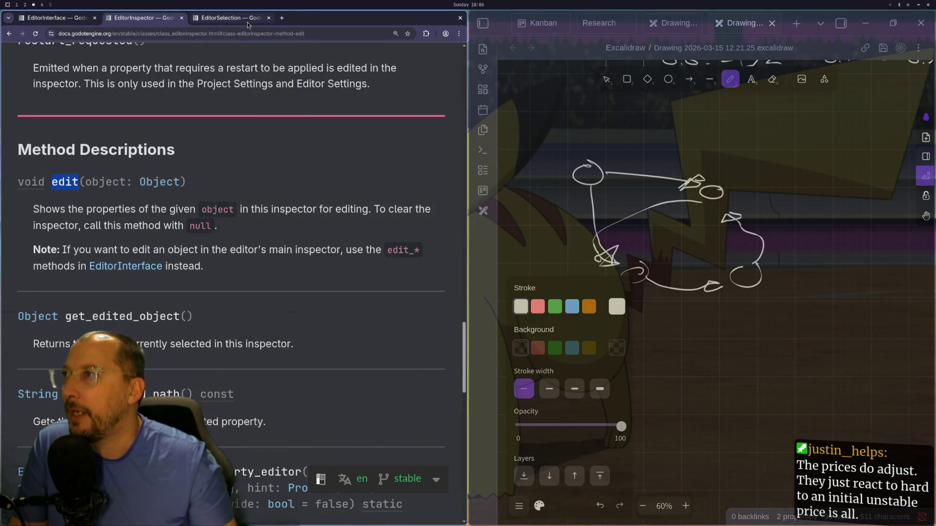
click(247, 22)
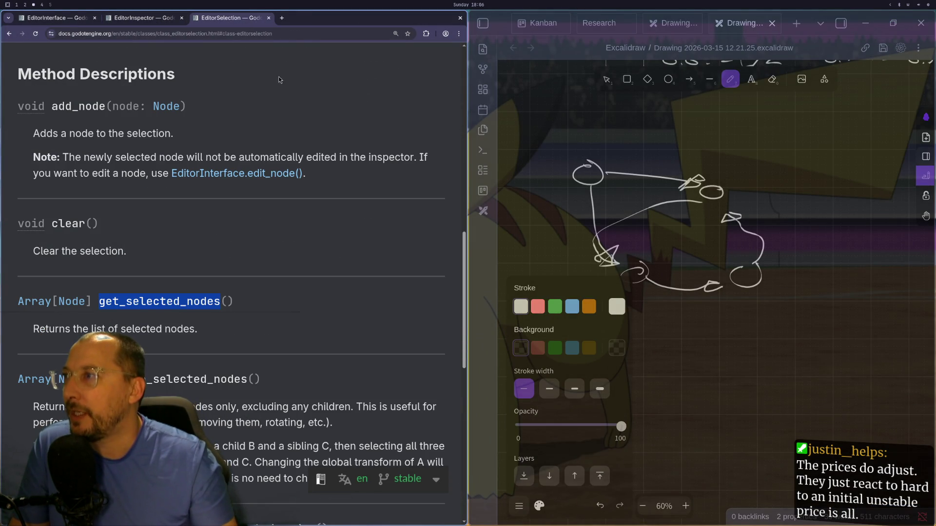
scroll(267, 210, up, 8)
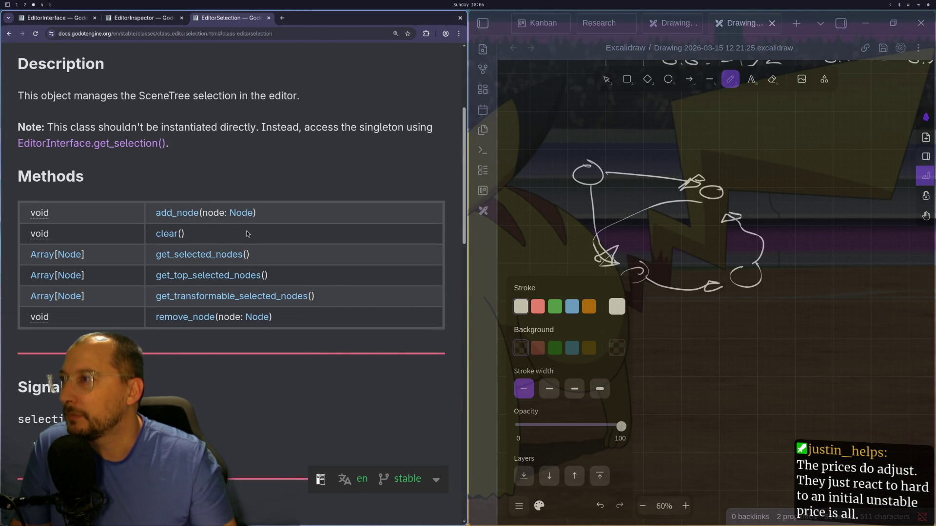
key(super+1)
key(k)
key(k)
key(j)
key(j)
key(j)
- Yank the editor_selection lines and add a new 'var nodes: Array[Node]' line below them
key(k)
key(k)
key(k)
key(k)
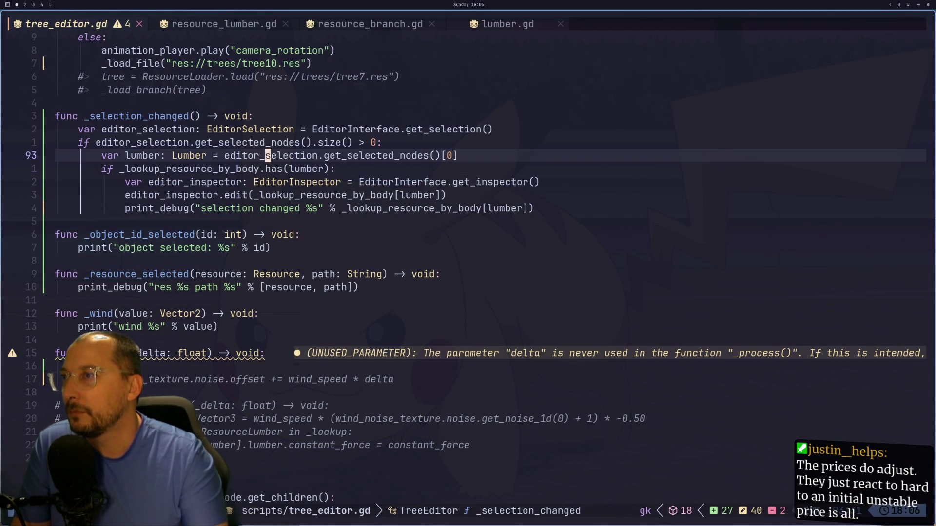
key(b)
key(b)
key(h)
key(k)
key(k)
key(k)
key(g)
key(j)
key(h)
text(y2y2y2y)
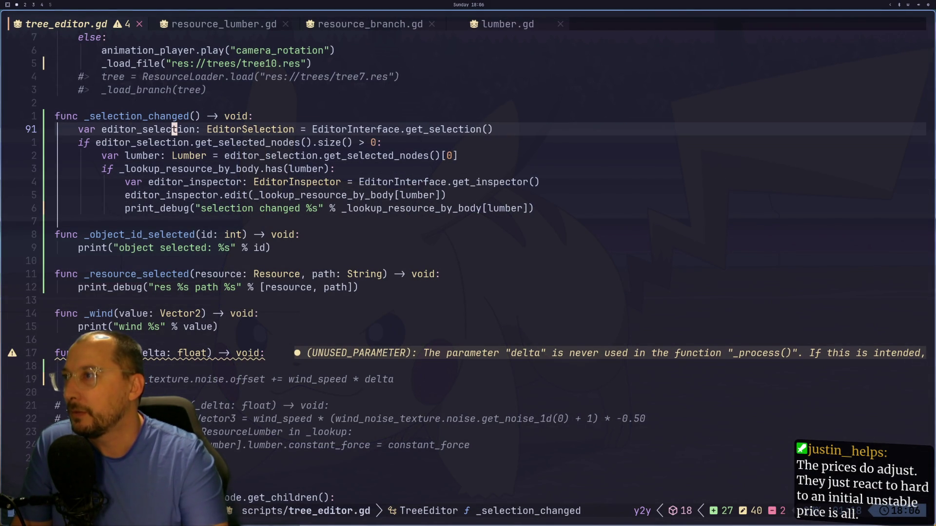
text(ovar )
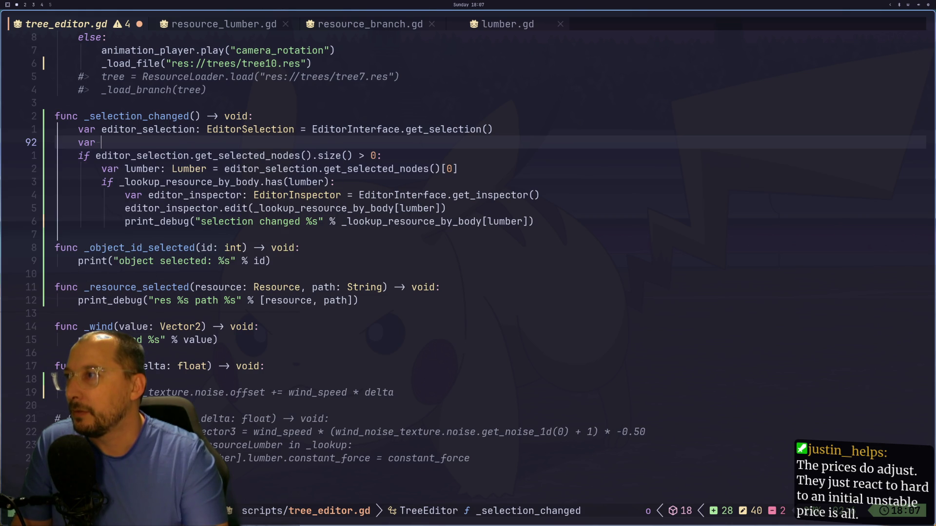
text(nodes:)
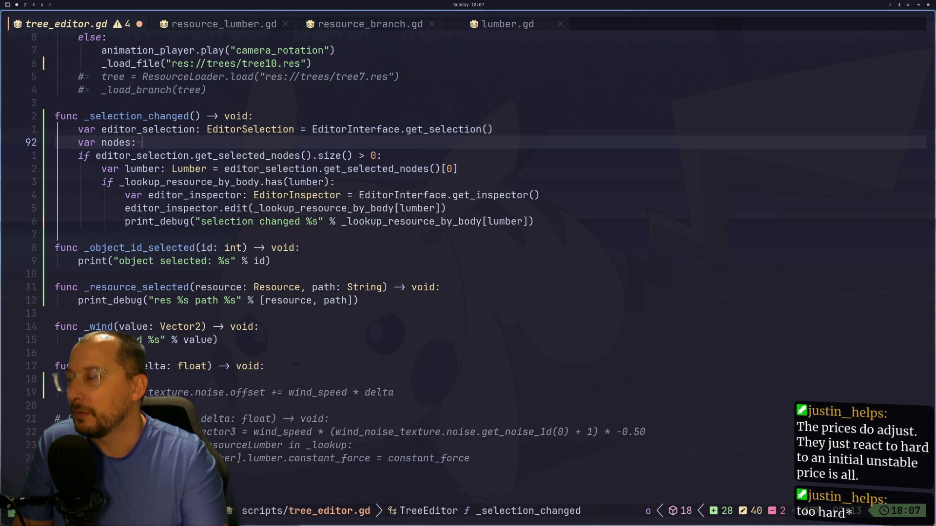
text(Array)
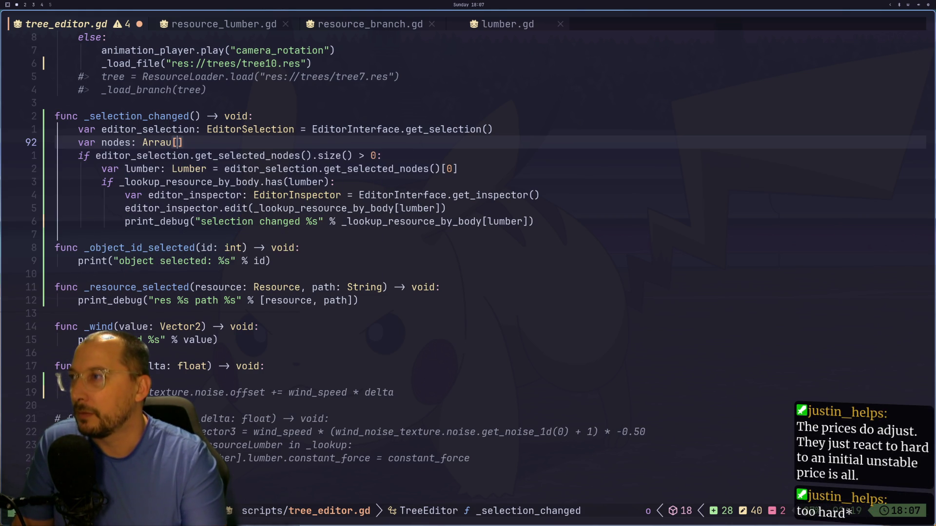
key(BackSpace)
text(u)
key(BackSpace)
text(i)
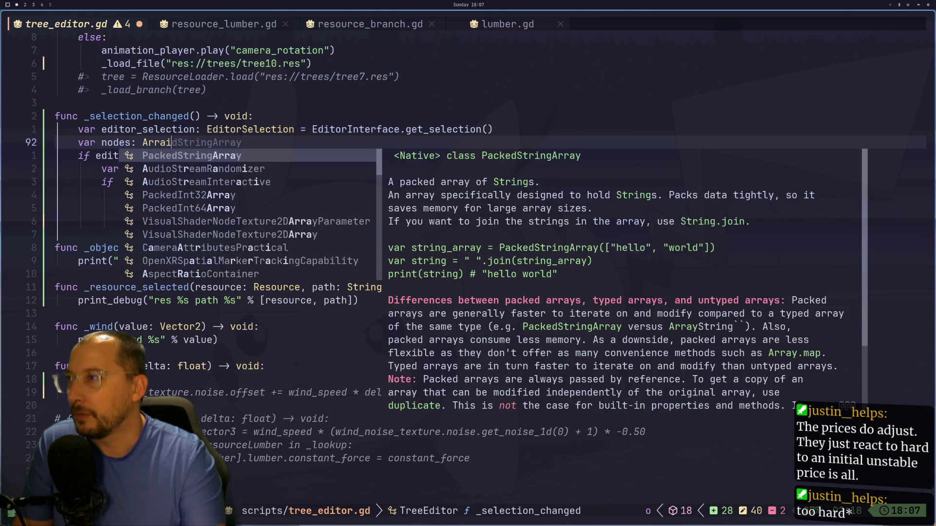
key(BackSpace)
text(y)
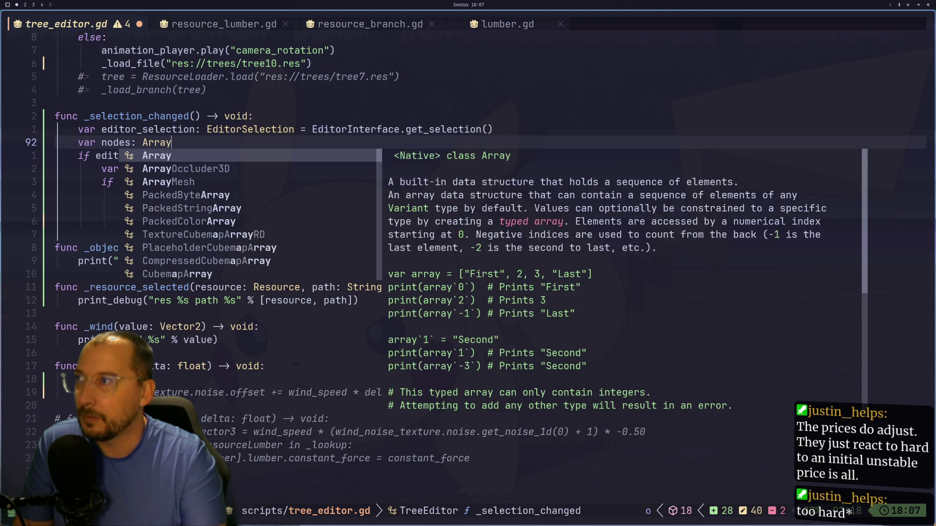
text([Nodes)
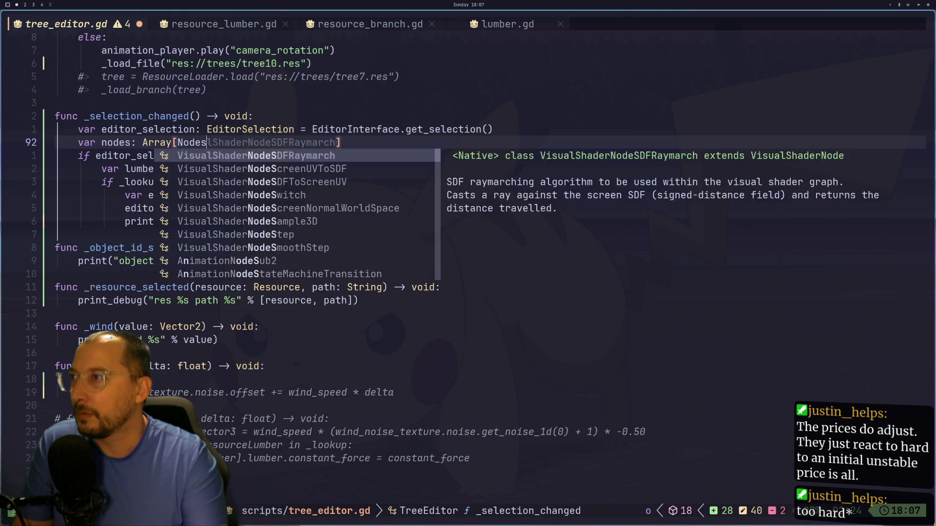
key(Escape)
- Append ' =' and join the get_selected_nodes() expression onto the nodes declaration
key(j)
text(k$a =)
key(Escape)
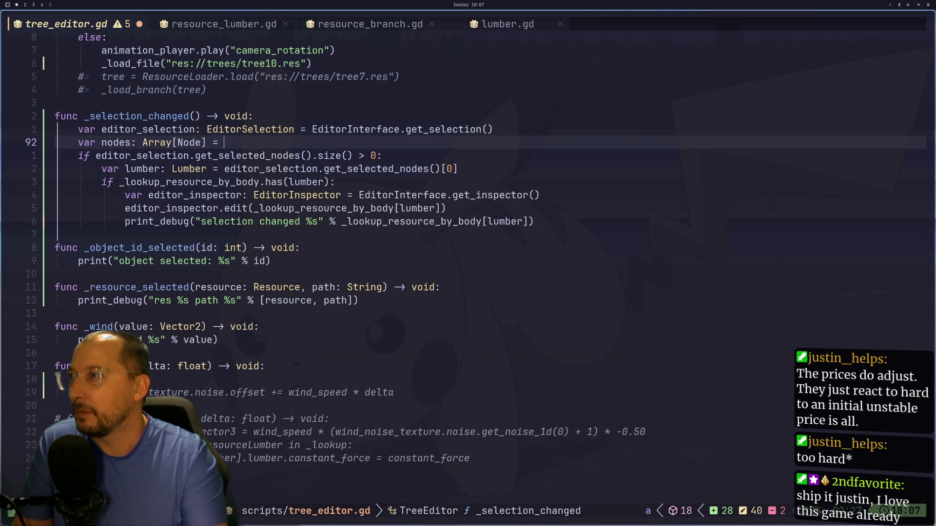
key(p)
key(d)
key(w)
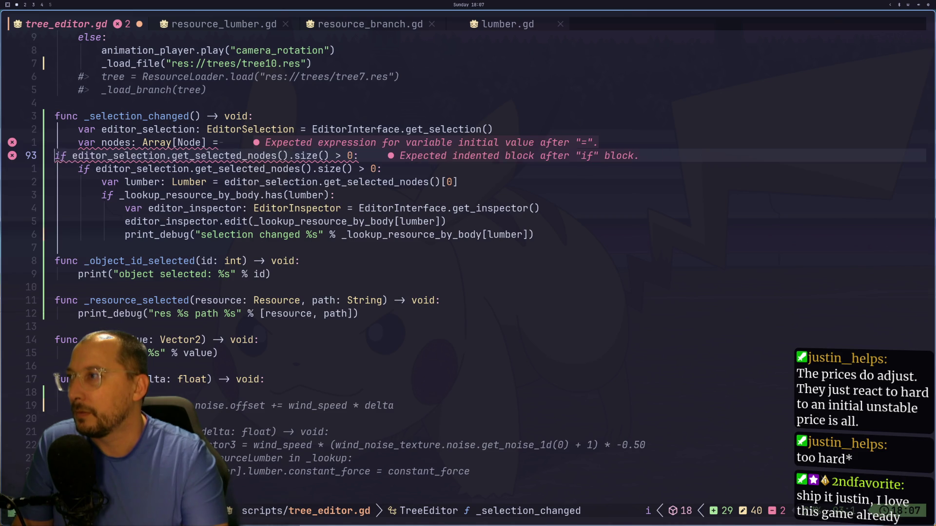
key(k)
key(J)
key(i)
key(Delete)
key(Escape)
- Strip the leftover '.size() > 0' comparison from the end of the nodes assignment
key(w)
key(w)
key(w)
key(w)
key(l)
key(l)
key(d)
key(w)
key(d)
key(w)
key(d)
key(w)
key(D)
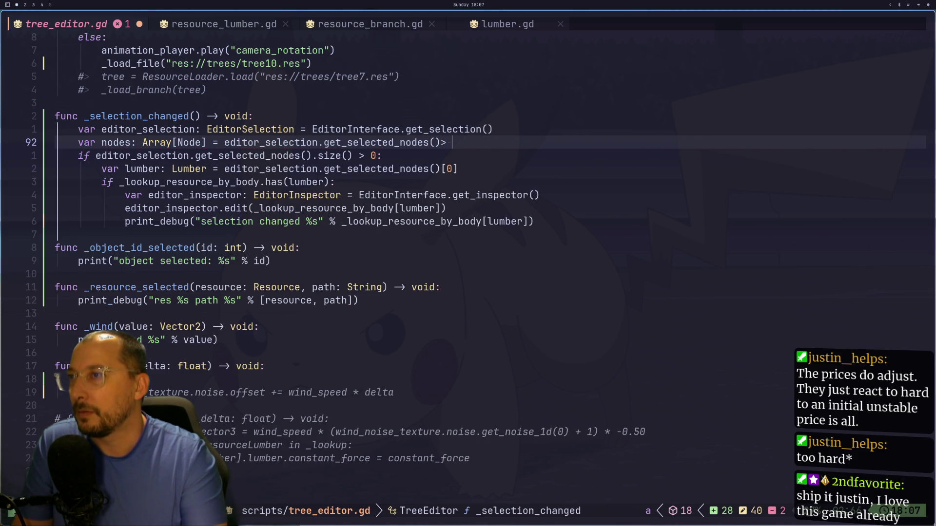
key(j)
key(j)
- Replace the old editor_selection call in the if condition with nodes
key(k)
key(b)
key(b)
key(b)
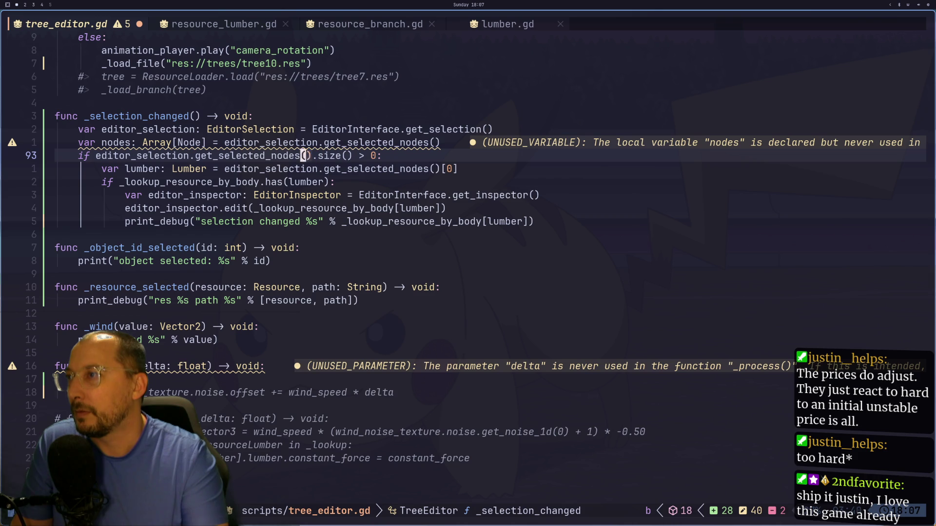
key(d)
key(w)
key(d)
key(w)
key(d)
key(w)
key(d)
key(w)
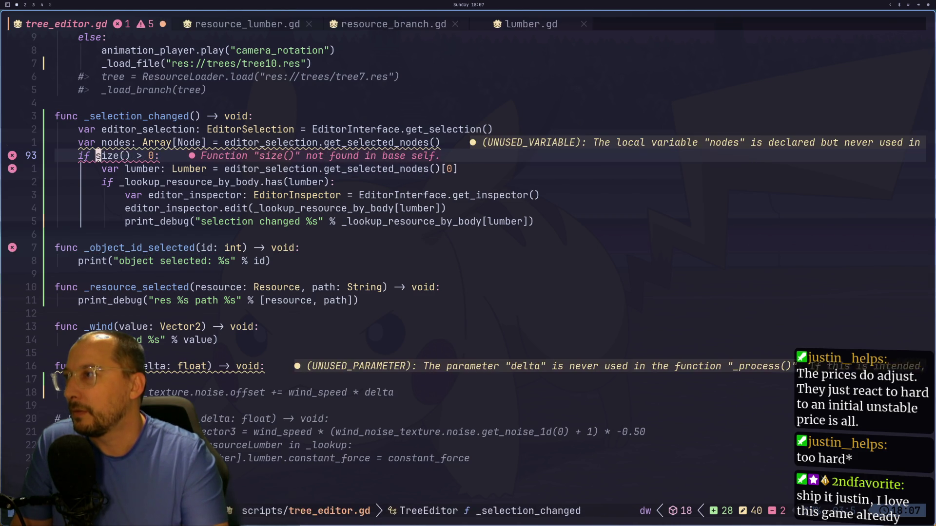
key(d)
key(w)
text(ca(nodes)
key(Escape)
- Complete the condition as 'if nodes.size() > 0:'
key(g)
key(j)
key(l)
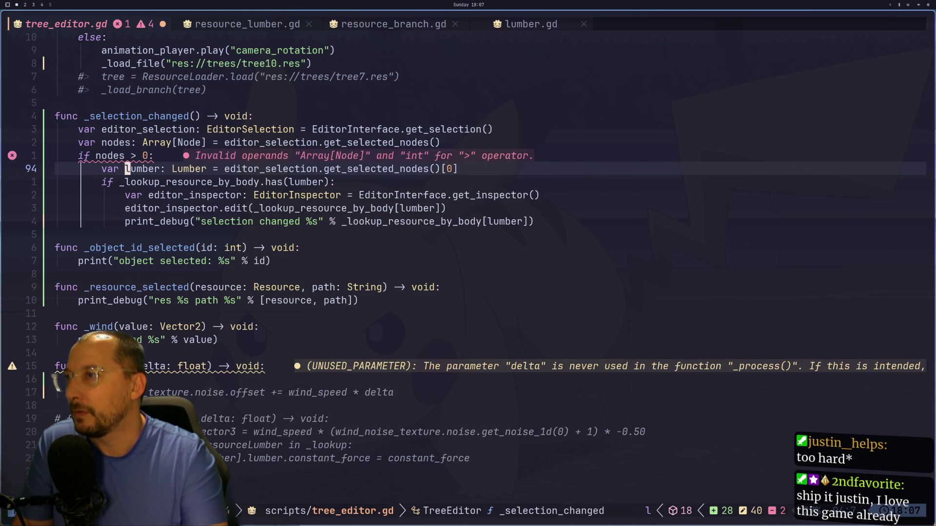
key(l)
key(l)
key(l)
key(h)
key(h)
key(h)
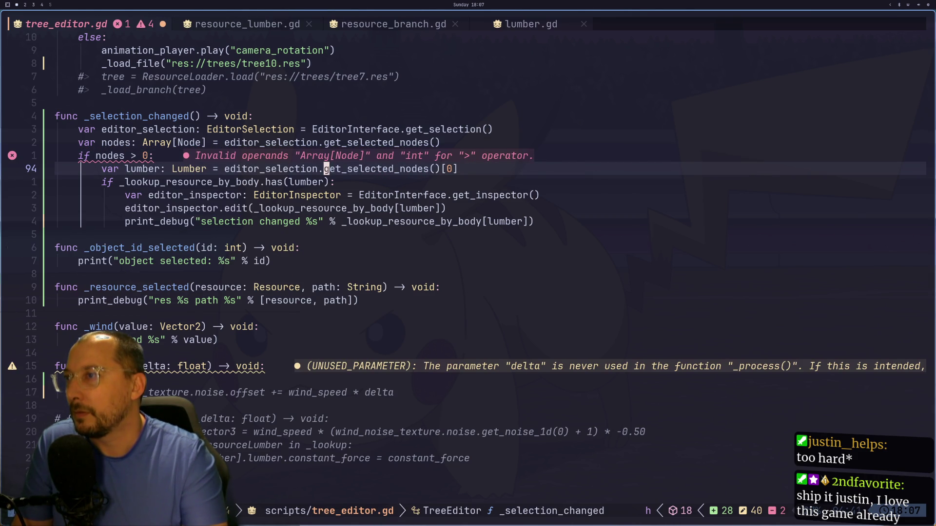
key(b)
key(b)
text(ka)
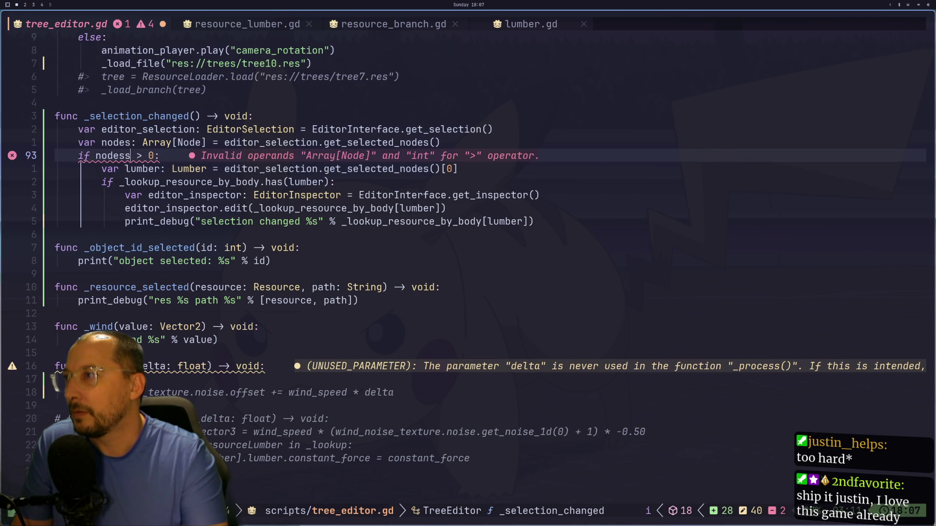
text(.siz)
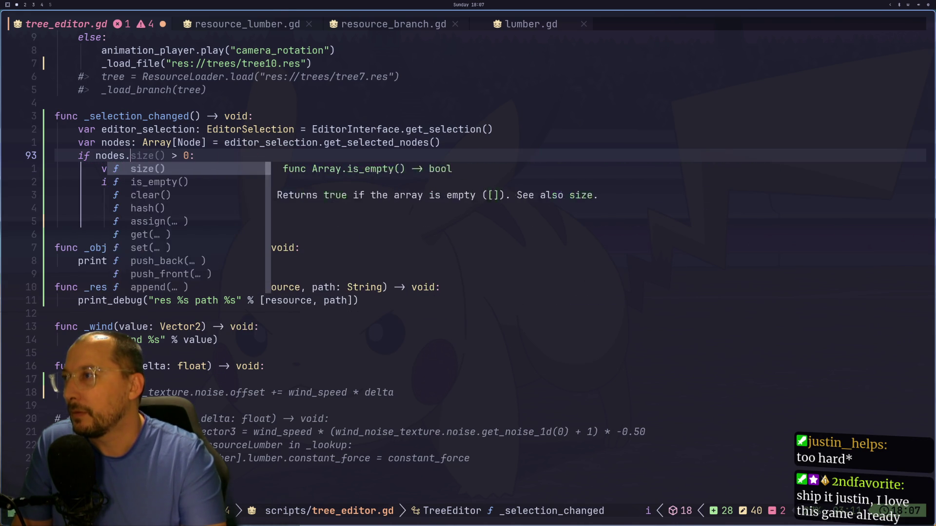
key(Return)
key(Escape)
- Make the lumber assignment take nodes[0] instead of the selection call
key(j)
key(w)
key(w)
key(w)
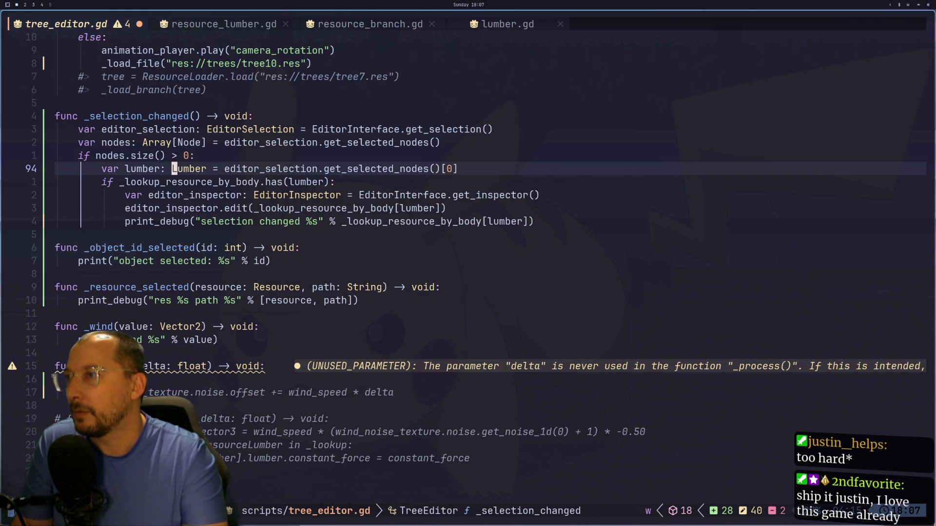
key(h)
key(h)
key(h)
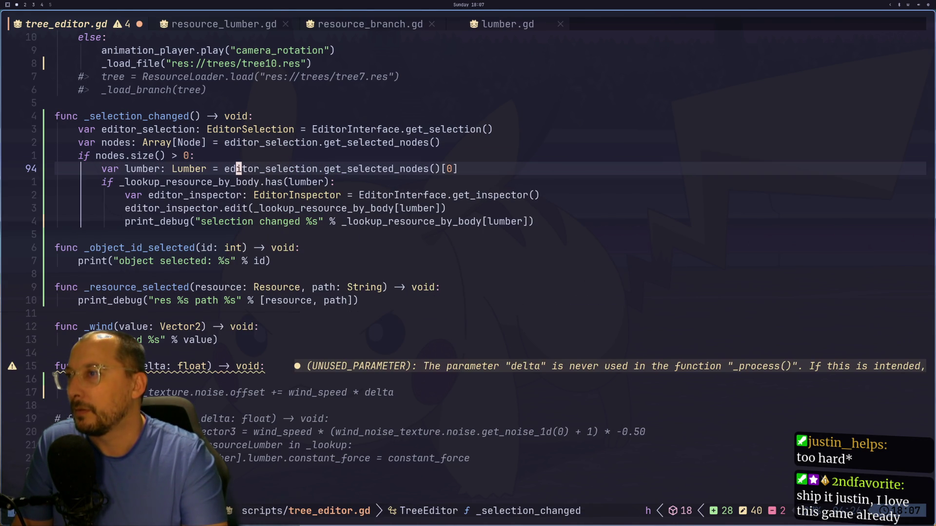
key(d)
key(w)
key(h)
key(x)
key(x)
text(dwal)
key(BackSpace)
key(BackSpace)
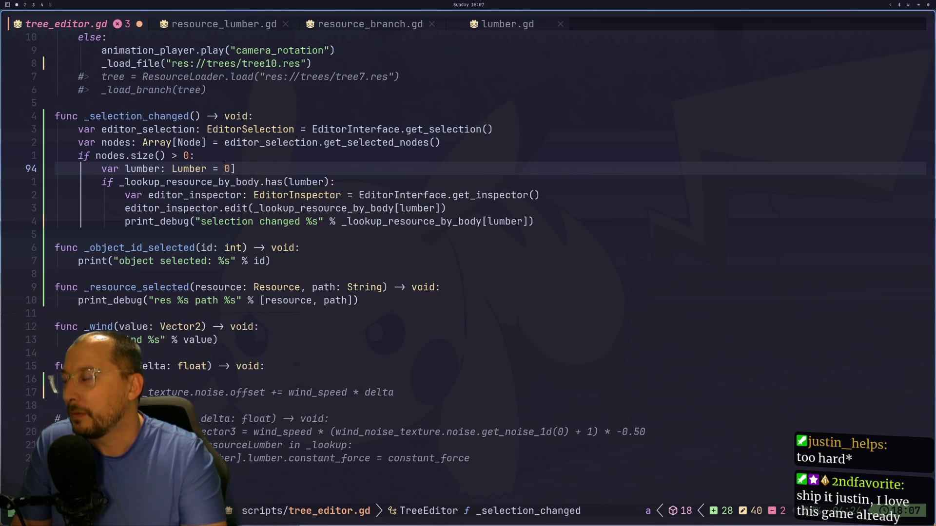
text(nodes])
key(BackSpace)
text([)
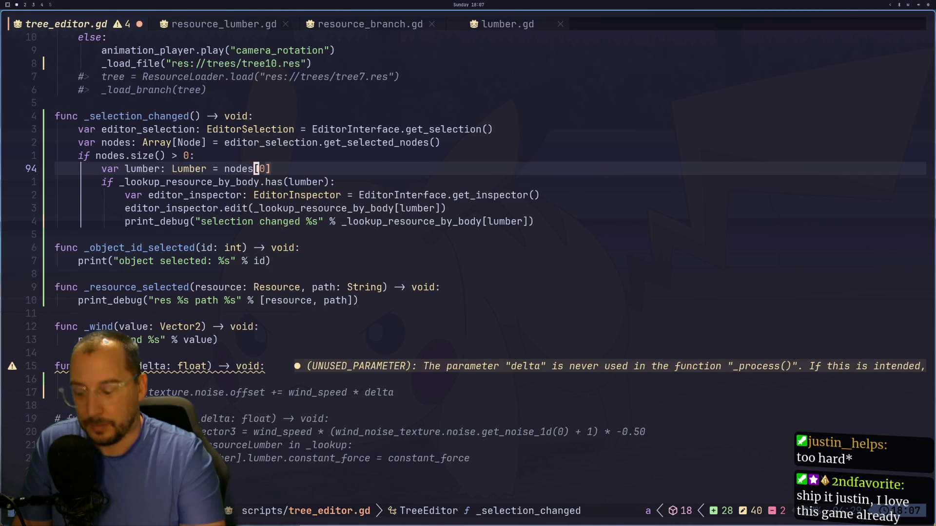
text(g)
- Add an indented editor_selection.clear() line after the nodes declaration, save, and switch to Godot
key(k)
key(k)
key(k)
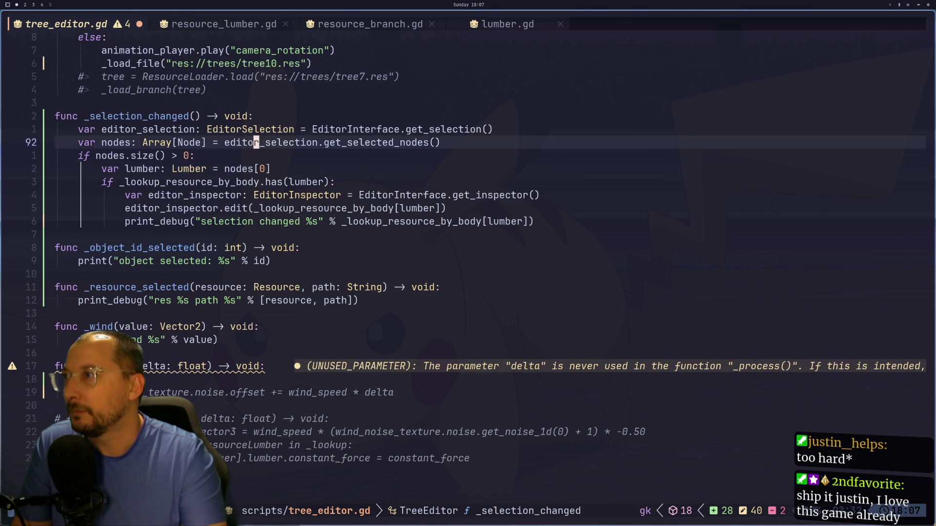
key(h)
key(b)
key(b)
key(h)
key(h)
key(h)
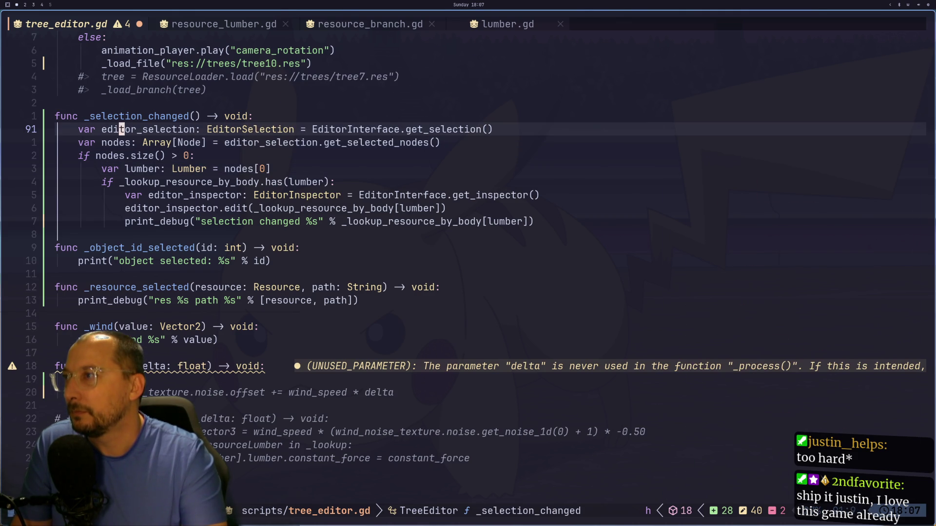
key(g)
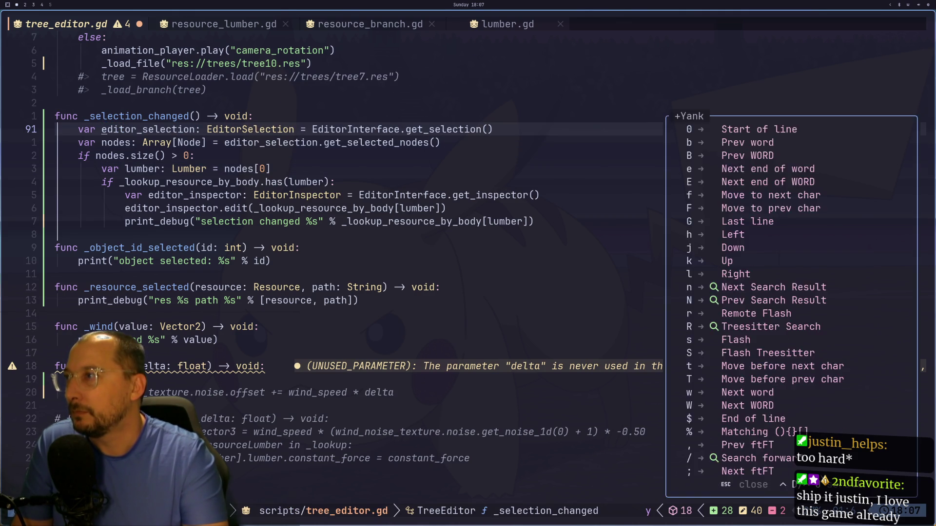
key(j)
key(p)
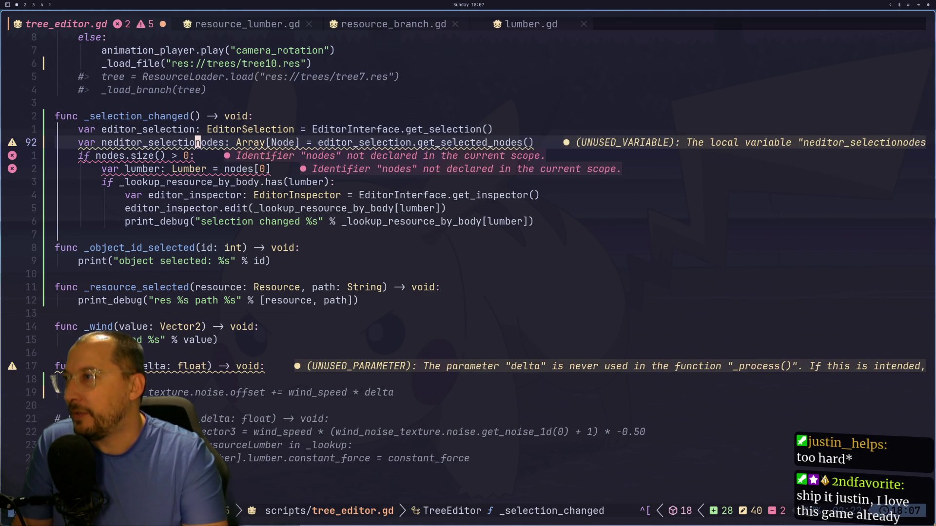
key(u)
key([)
key(p)
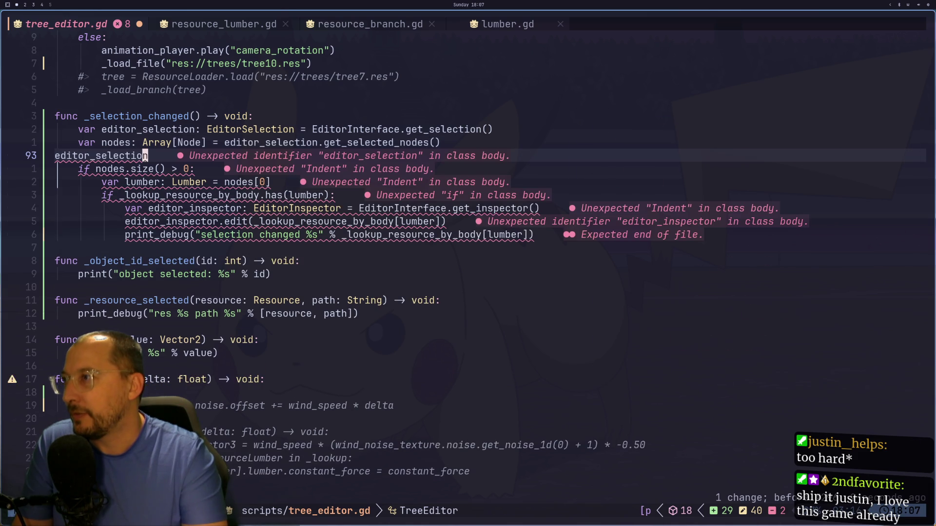
text(a.clear)
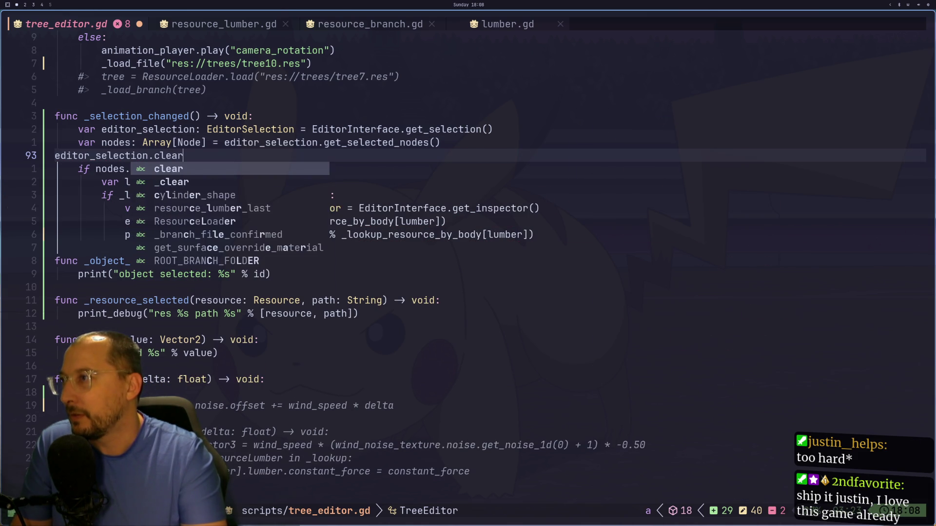
text(())
key(Escape)
key(b)
key(b)
key(b)
key(i)
key(Tab)
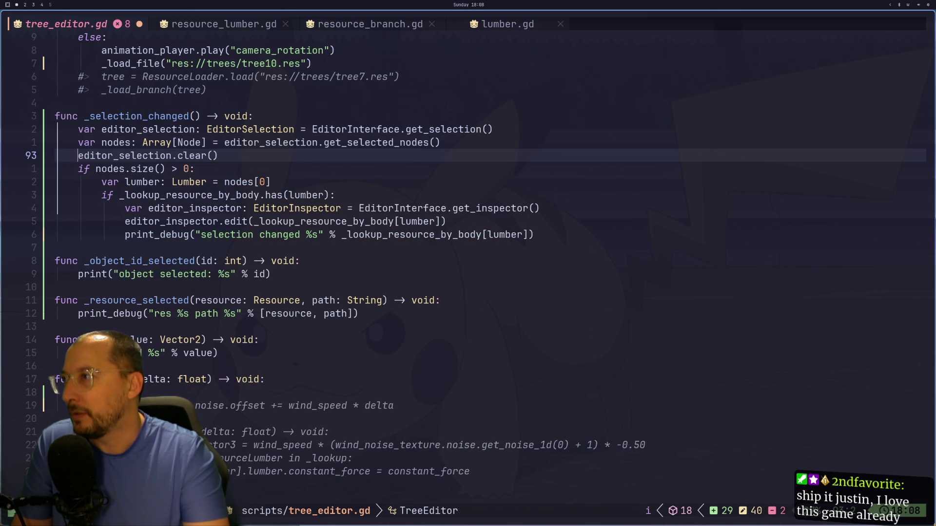
key(Escape)
key(super+2)
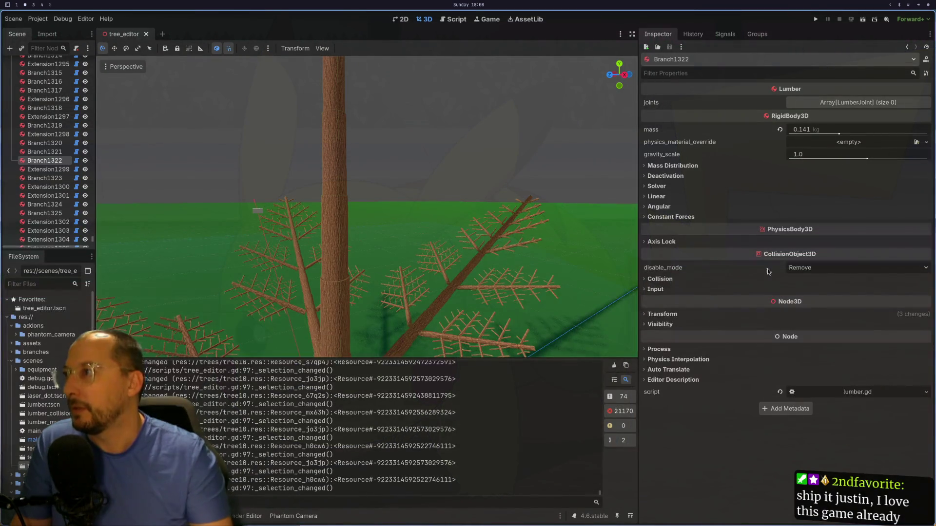
- Select Extension1299, Branch1323, Extension1298, Extension1304, Extension1302 and Extension1313 to check their lumber resources
click(59, 170)
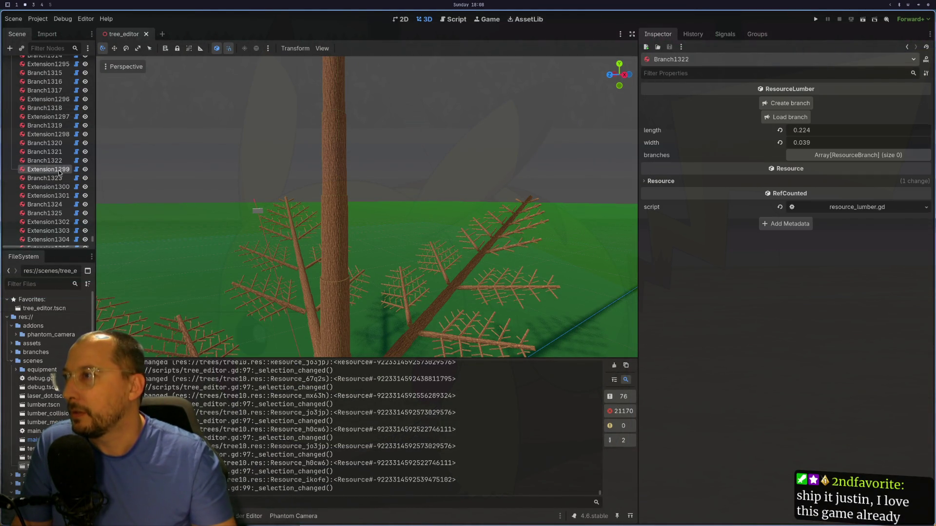
click(46, 178)
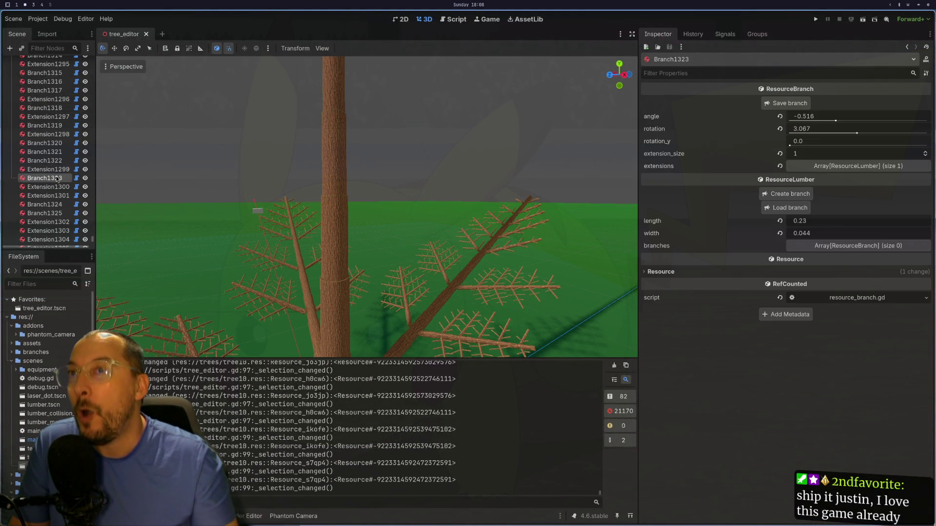
click(51, 135)
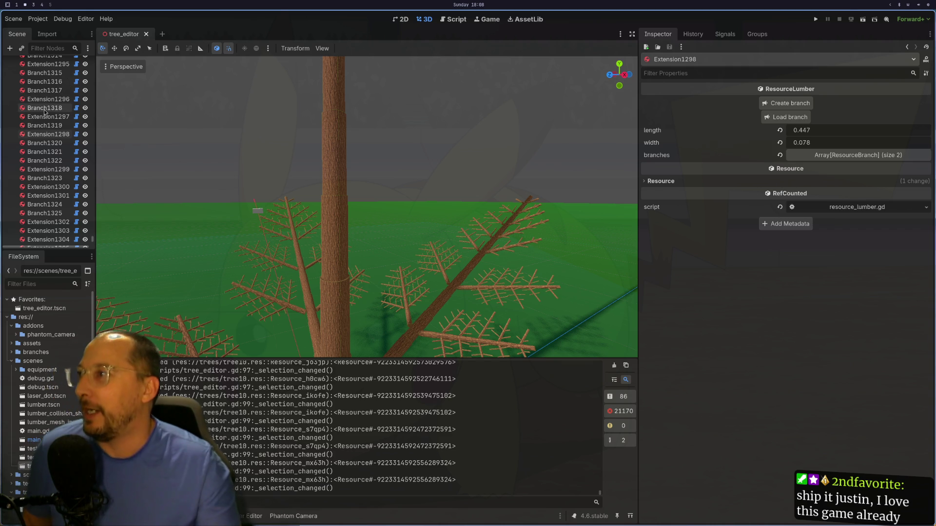
click(331, 129)
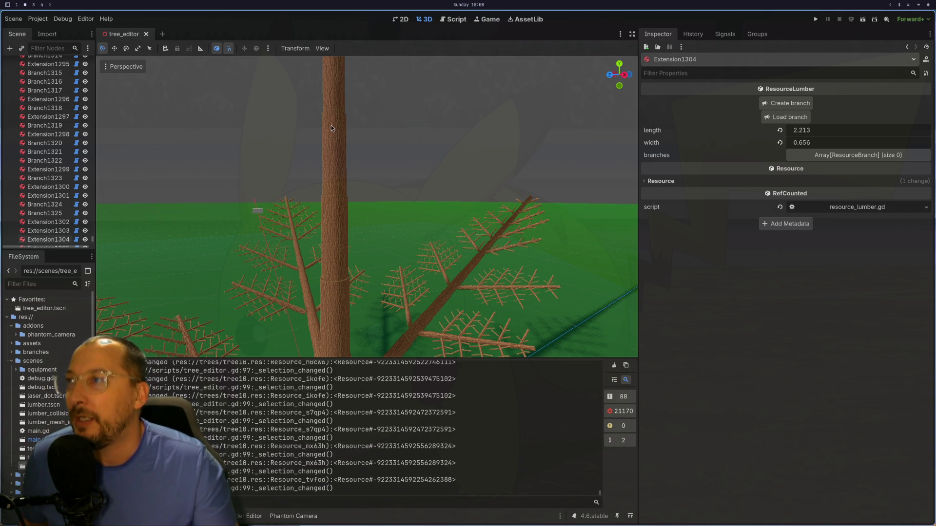
scroll(331, 203, down, 2)
click(337, 302)
click(349, 294)
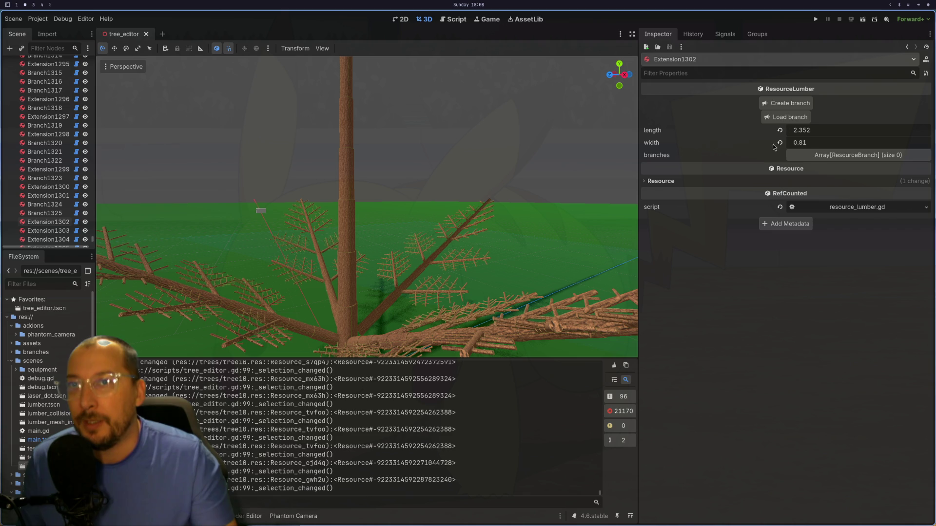
click(410, 331)
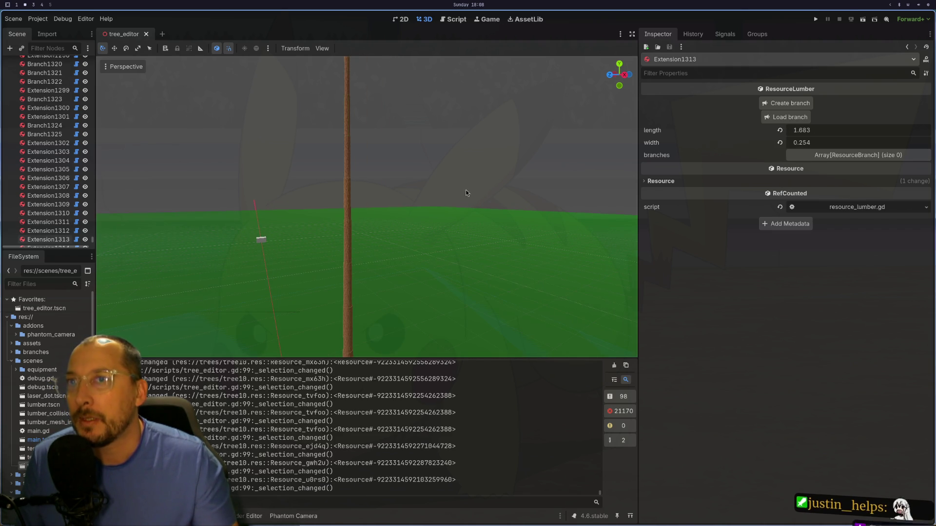
- Zoom around the tree and select the trunk, bringing up Branch664's ResourceBranch (angle -0.567, extension_size 10)
scroll(483, 88, down, 2)
scroll(481, 239, up, 3)
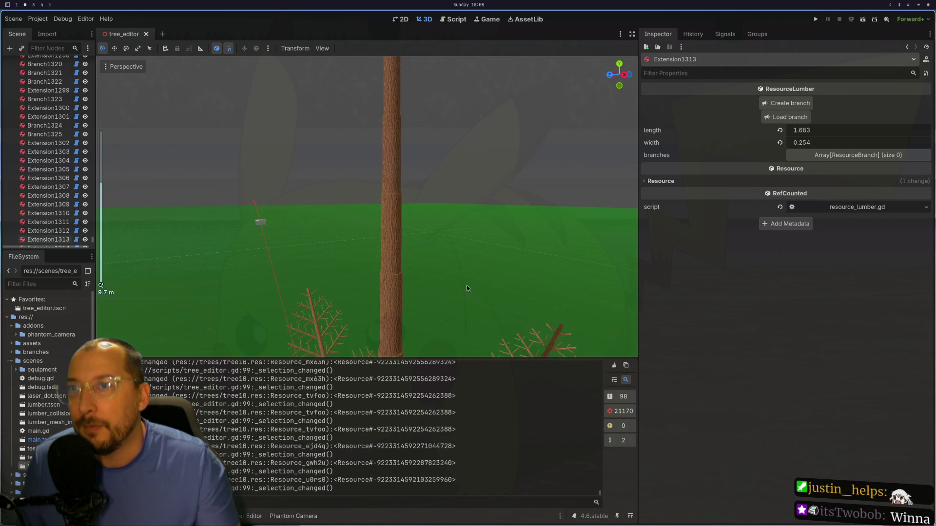
scroll(407, 253, down, 2)
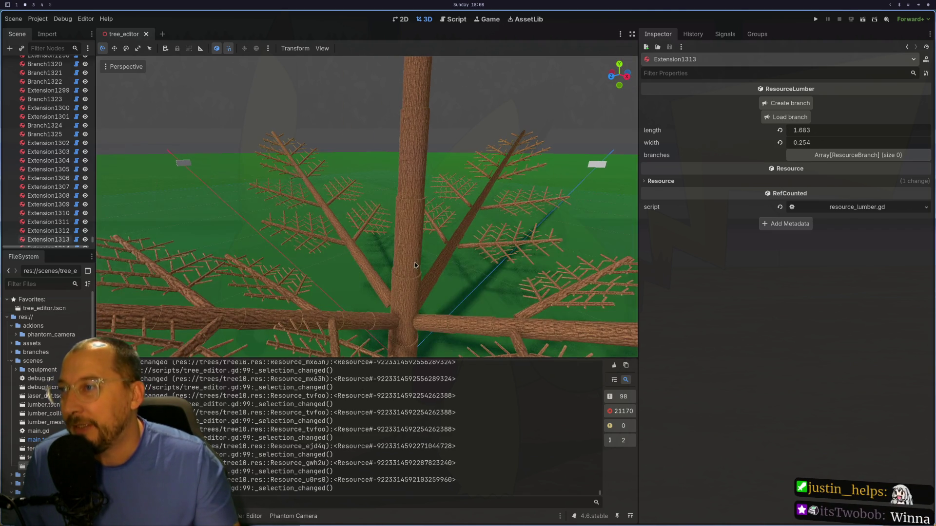
scroll(400, 277, down, 1)
scroll(390, 281, up, 5)
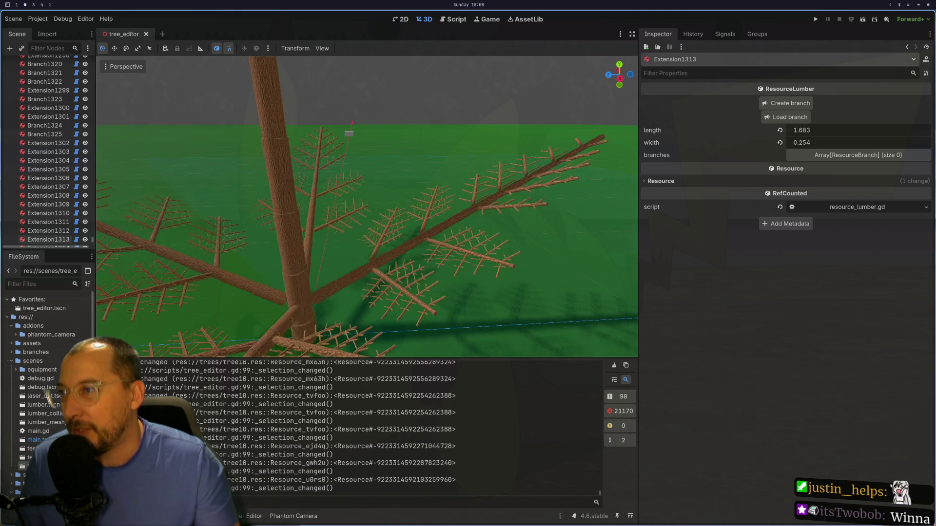
scroll(411, 230, down, 2)
click(411, 245)
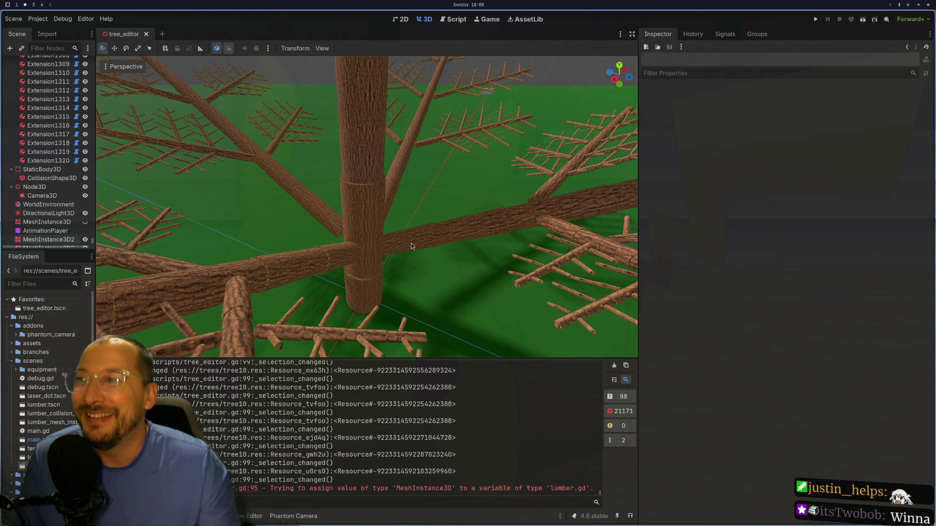
click(411, 243)
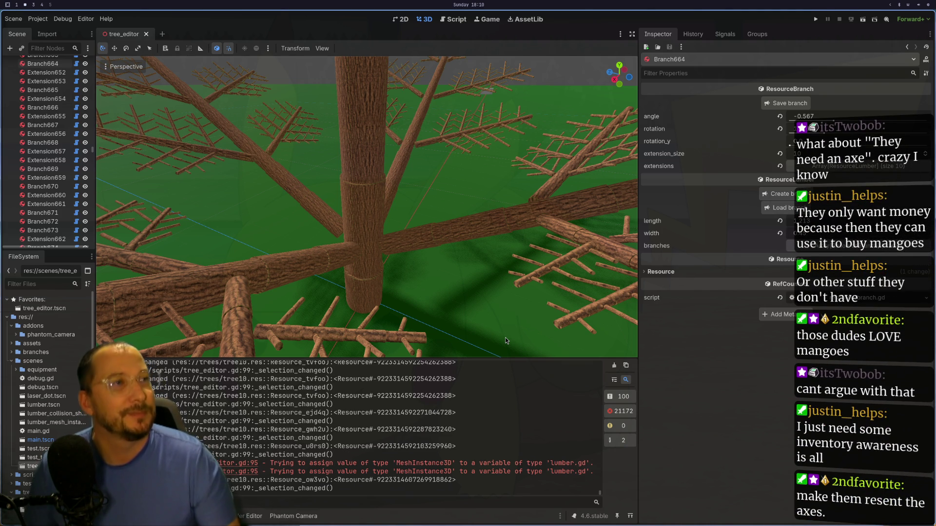
- Select Branch661, then the Extension1102 log showing length 0.245 and width 0.054
mouse_move(505, 337)
mouse_down()
mouse_move(347, 162)
mouse_move(530, 138)
mouse_move(387, 186)
mouse_move(414, 182)
mouse_move(444, 136)
mouse_move(431, 185)
mouse_move(373, 242)
mouse_move(408, 157)
mouse_move(428, 183)
mouse_move(424, 205)
mouse_up()
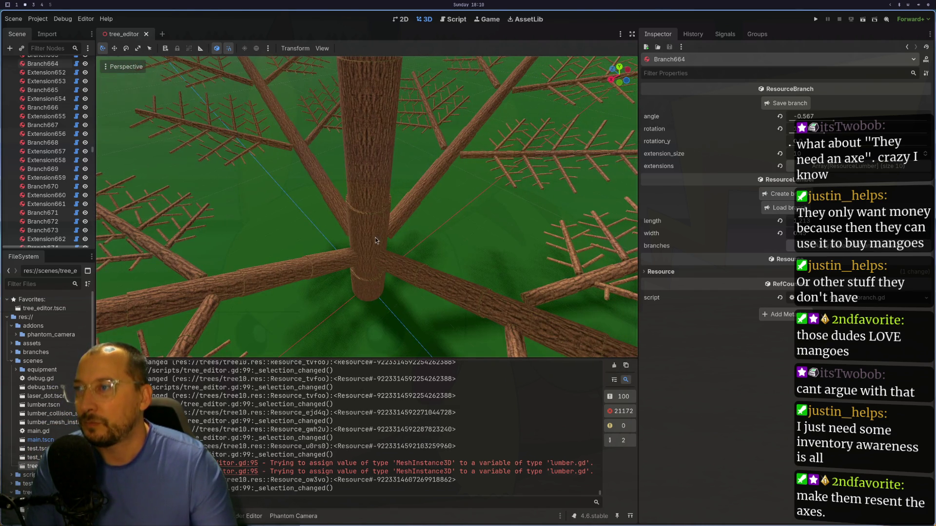
scroll(47, 111, up, 3)
click(54, 88)
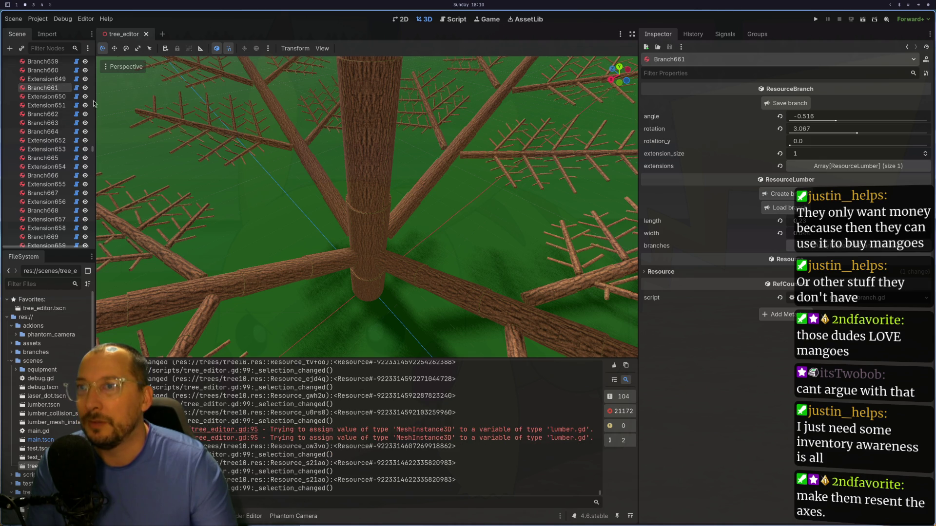
click(368, 171)
mouse_move(368, 171)
mouse_down()
mouse_move(363, 127)
mouse_move(370, 136)
mouse_move(358, 119)
mouse_up()
click(357, 119)
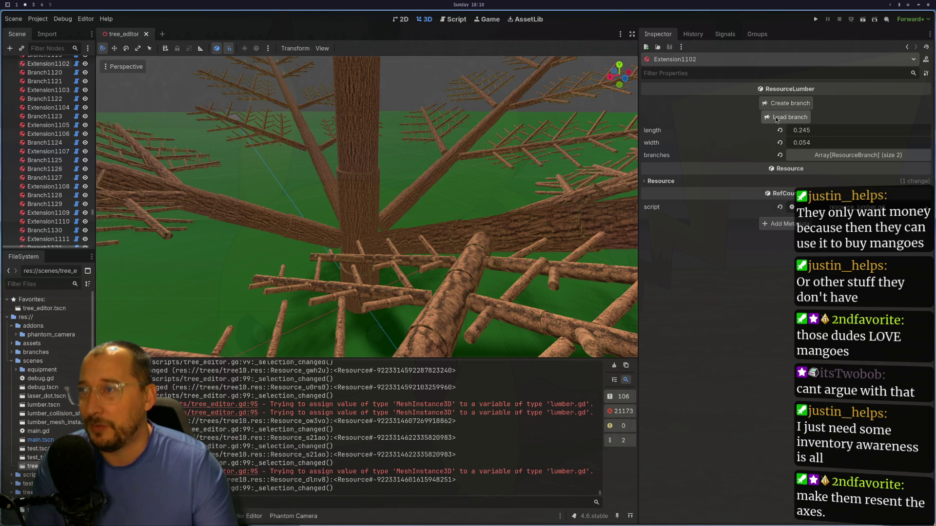
key(super+1)
key(super+2)
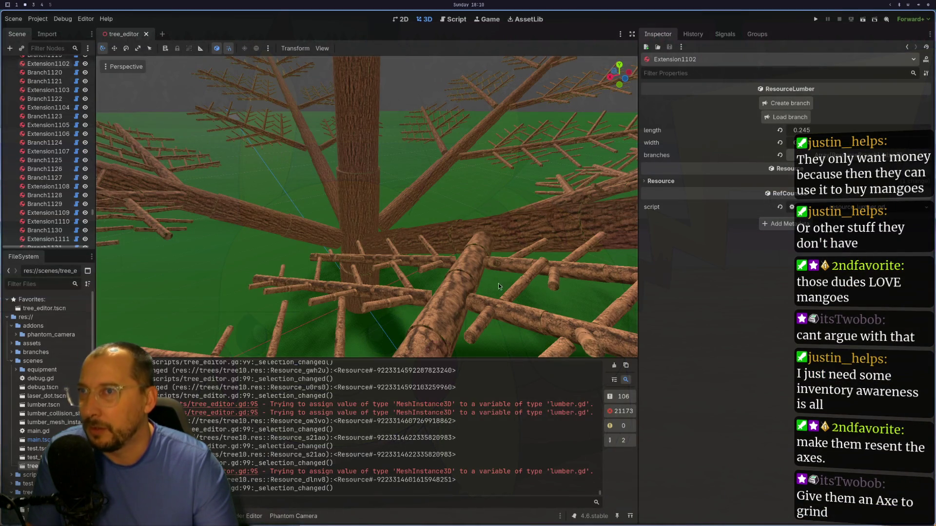
click(786, 121)
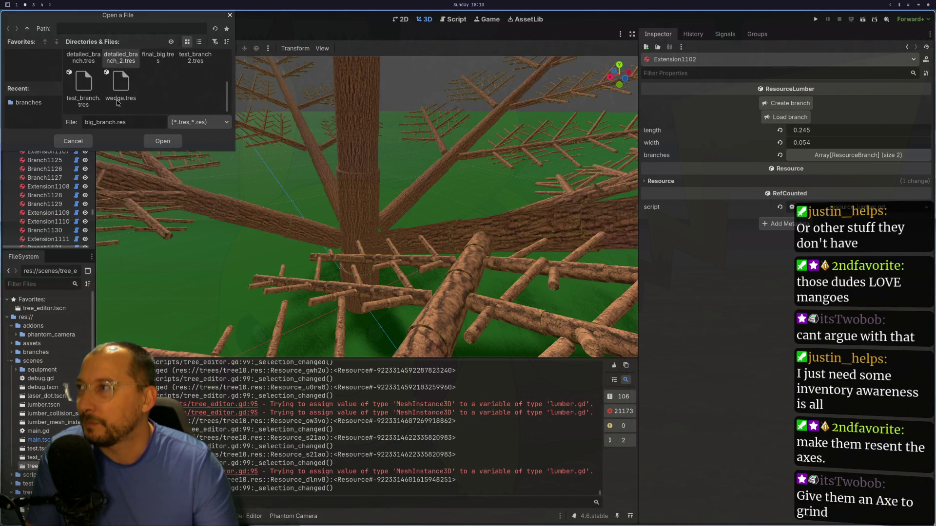
- Pick final_big.tres in the Open a File dialog and confirm loading it
scroll(184, 98, down, 2)
scroll(183, 97, up, 3)
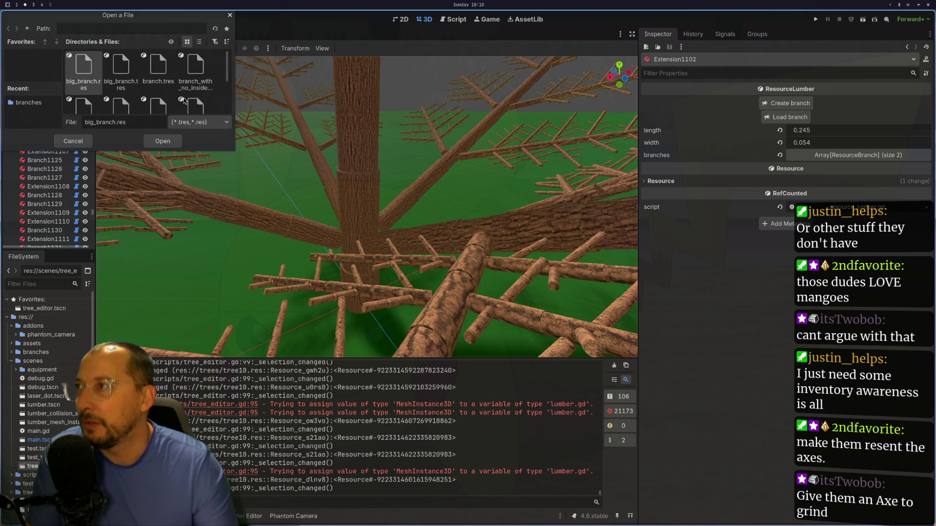
scroll(184, 100, down, 1)
click(158, 83)
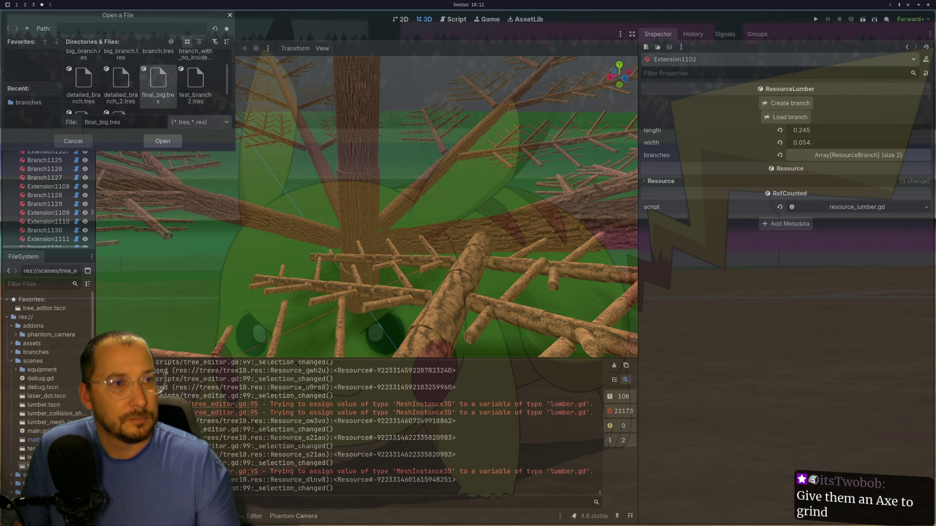
key(Return)
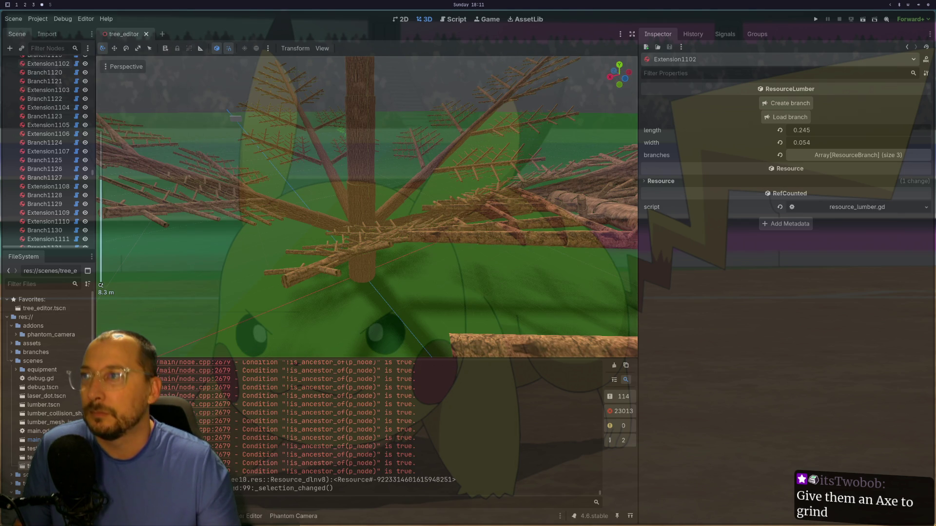
- Orbit and zoom around the tree to inspect the new branches, then close the tree_editor scene
scroll(431, 157, down, 10)
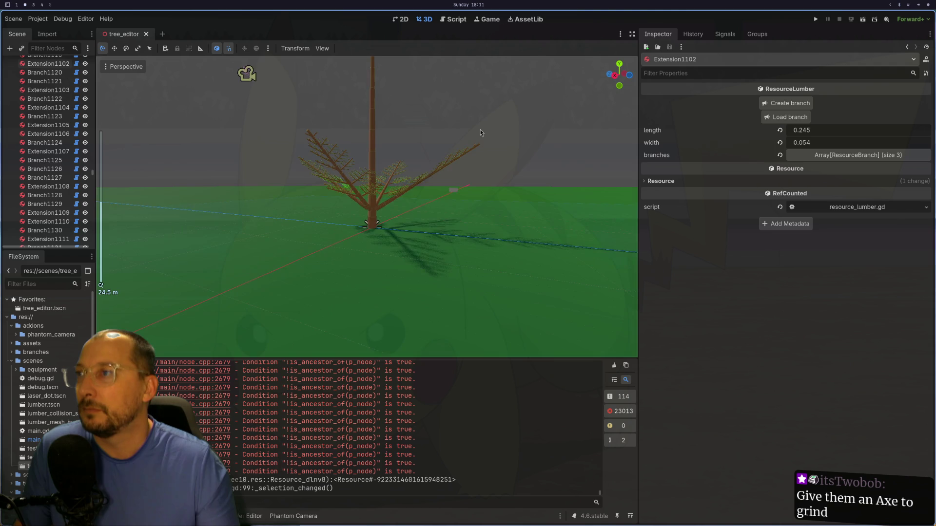
scroll(388, 142, up, 3)
mouse_move(399, 136)
mouse_down()
mouse_move(438, 168)
mouse_move(366, 163)
mouse_move(280, 184)
mouse_move(422, 183)
mouse_move(403, 191)
mouse_move(416, 215)
mouse_move(460, 223)
mouse_move(416, 221)
mouse_up()
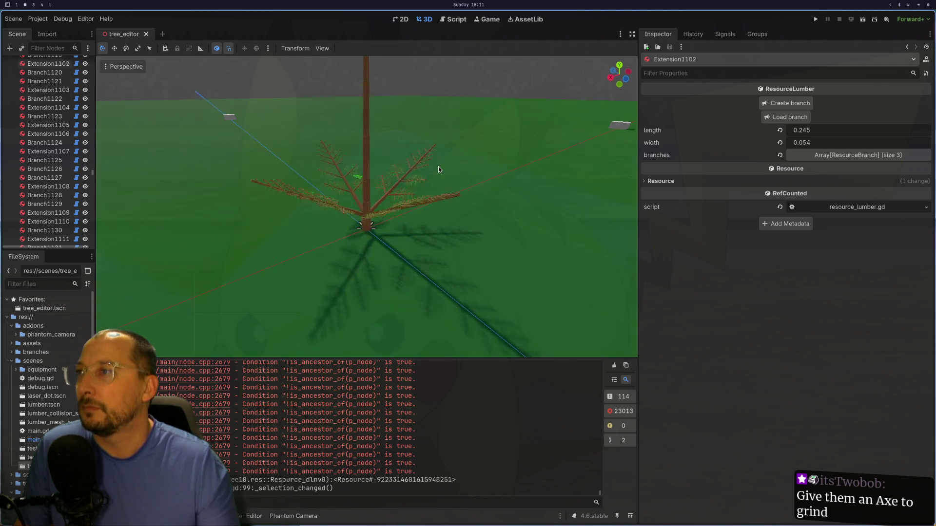
scroll(438, 168, up, 5)
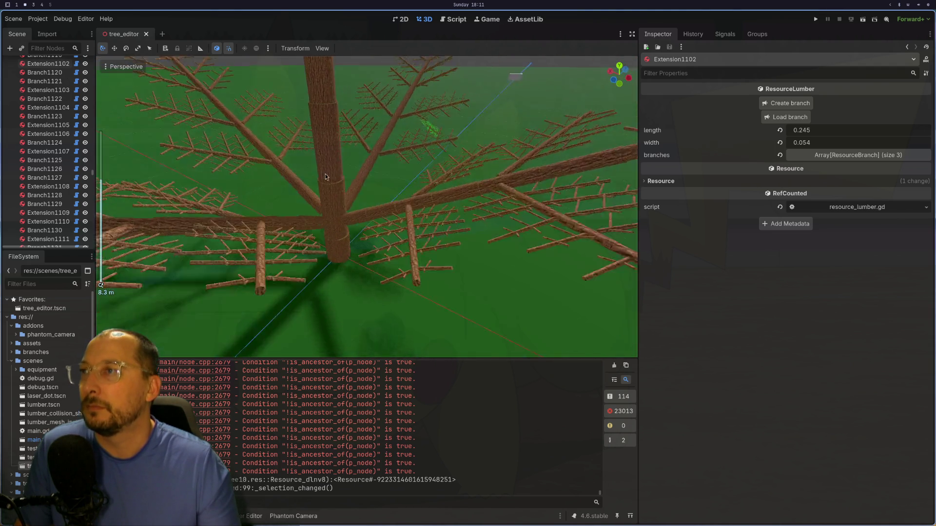
scroll(416, 215, up, 3)
scroll(416, 224, up, 3)
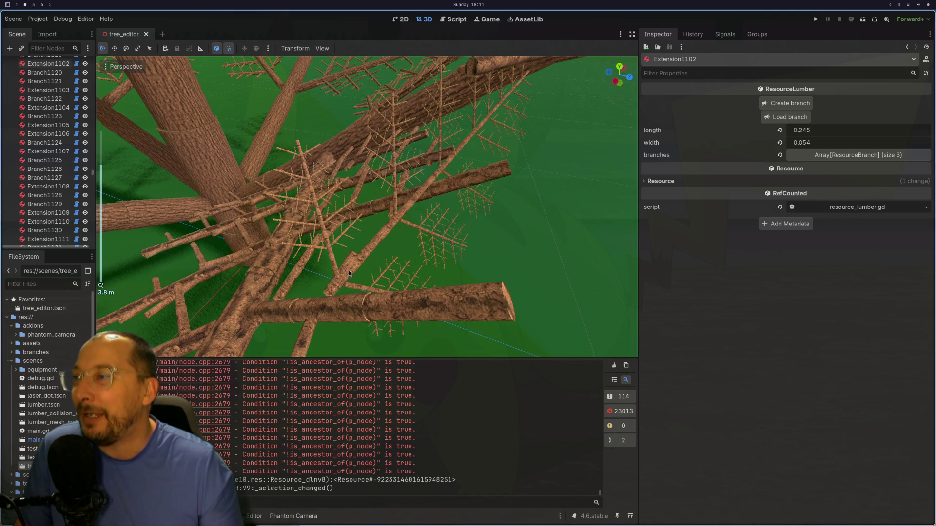
drag(364, 260, 339, 303)
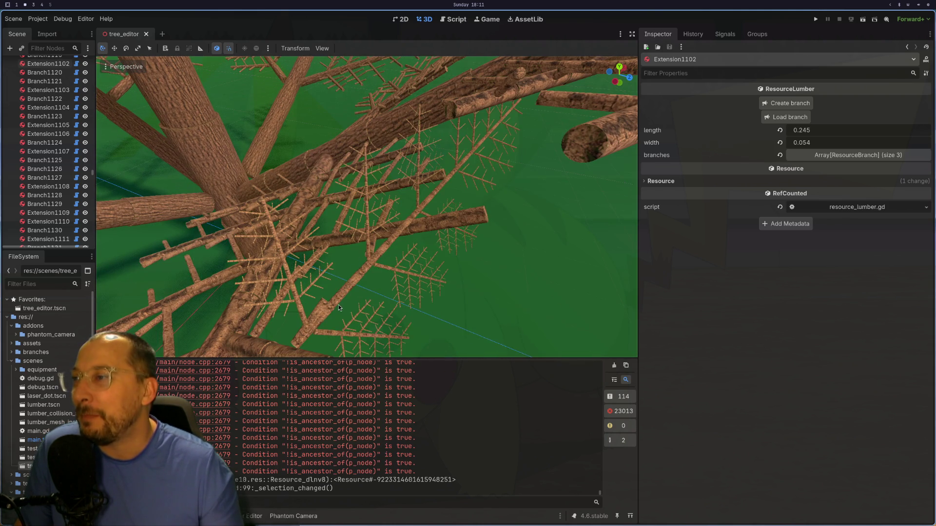
scroll(337, 305, down, 2)
drag(361, 267, 422, 259)
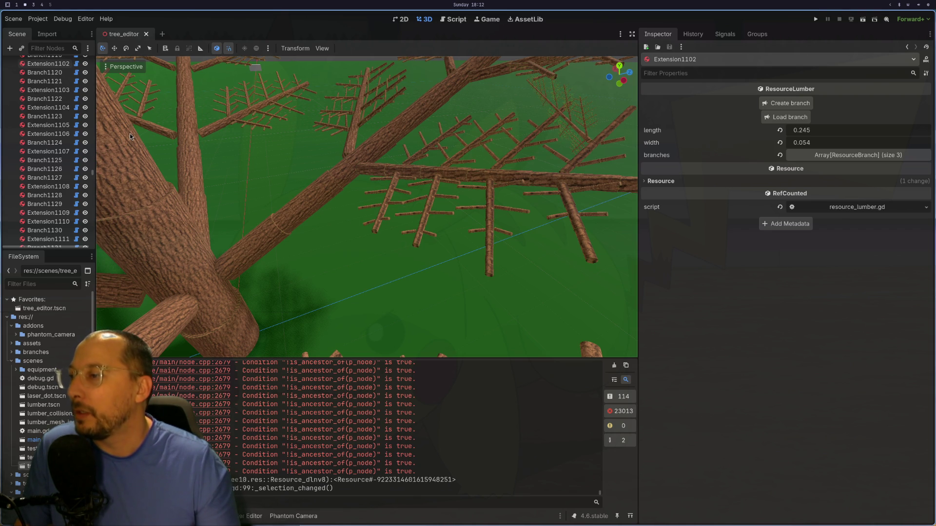
click(147, 34)
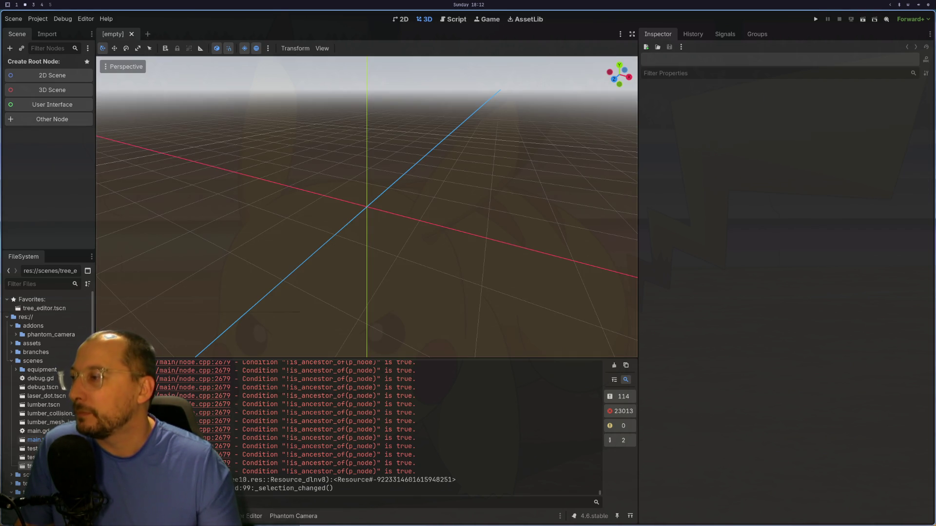
- Reopen tree_editor.tscn from the FileSystem dock and return to tree_editor.gd in Neovim
double_click(44, 308)
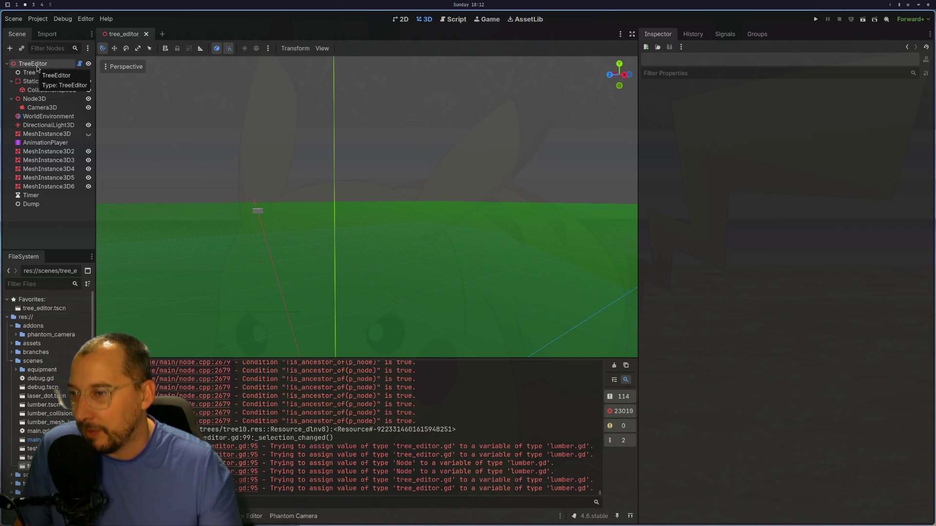
key(super+1)
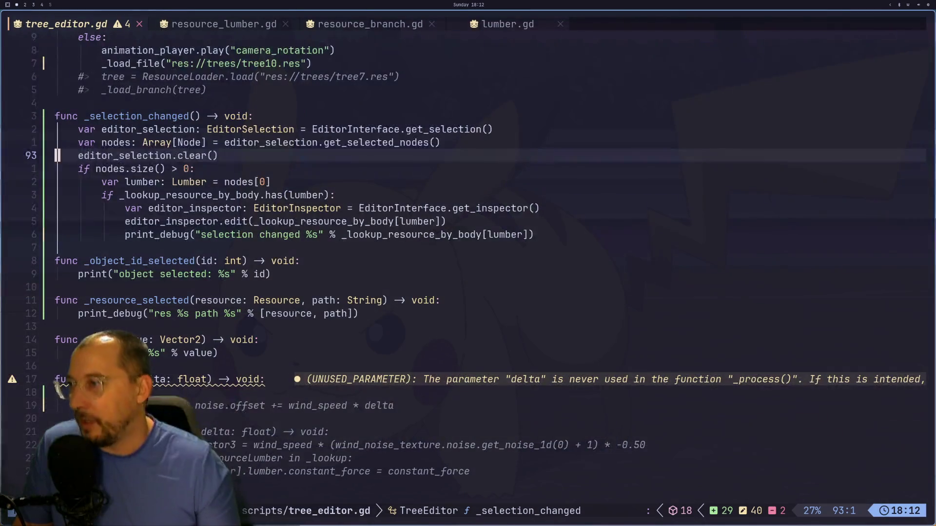
- Cut the editor_selection.clear() line, paste it under the if _lookup line, indent it twice, and save tree_editor.gd
key(j)
key(j)
key(j)
key(l)
key(l)
key(l)
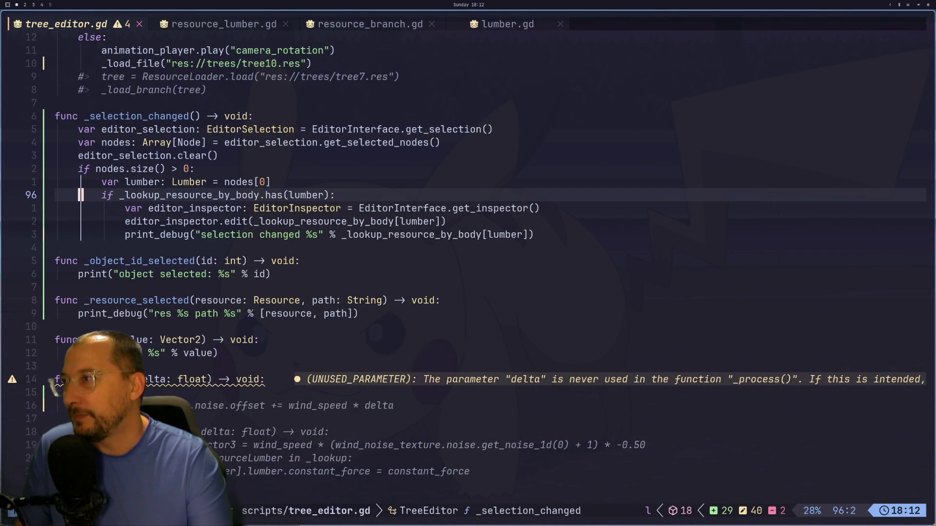
key(k)
key(k)
key(k)
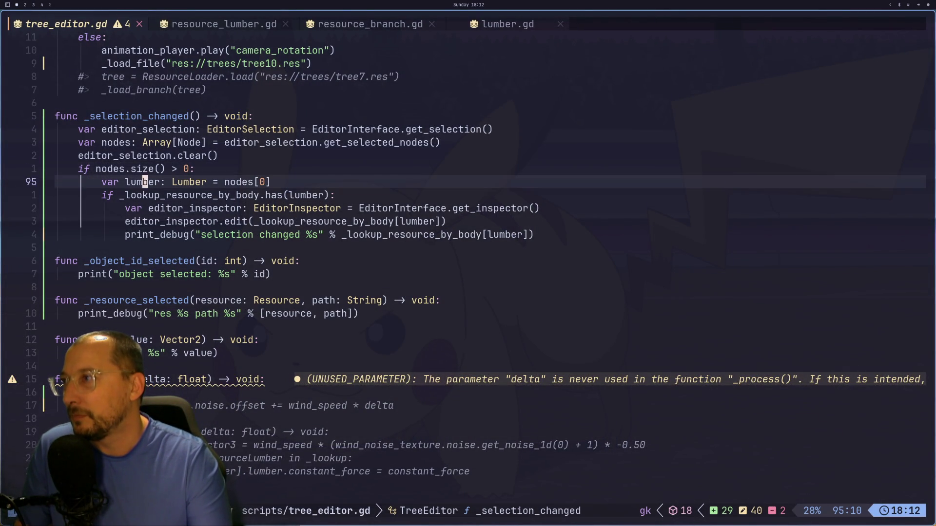
key(d)
key(d)
key(j)
key(j)
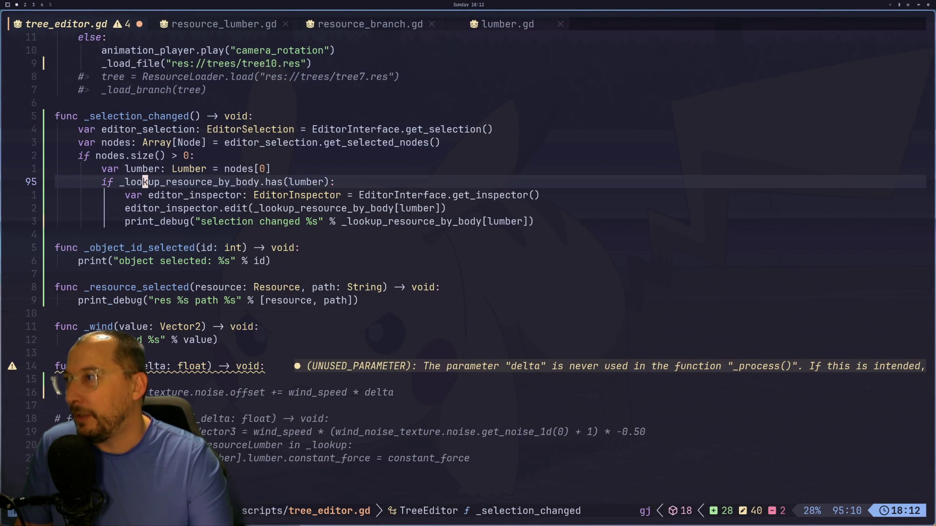
key(j)
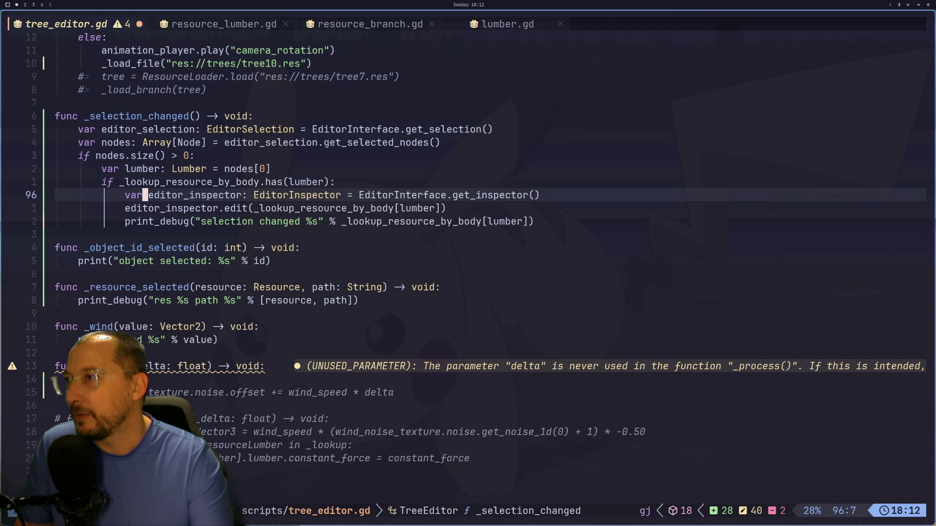
text(kp)
text(>>>>:w)
key(Return)
- In Godot, select the TreeEditor root node and choose tree10.res through the Inspector's Load File picker
key(super+2)
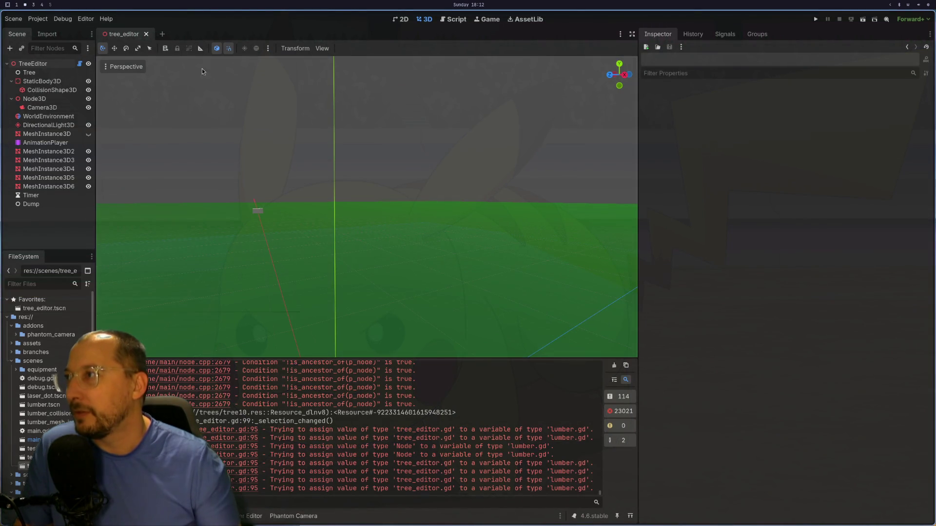
click(30, 65)
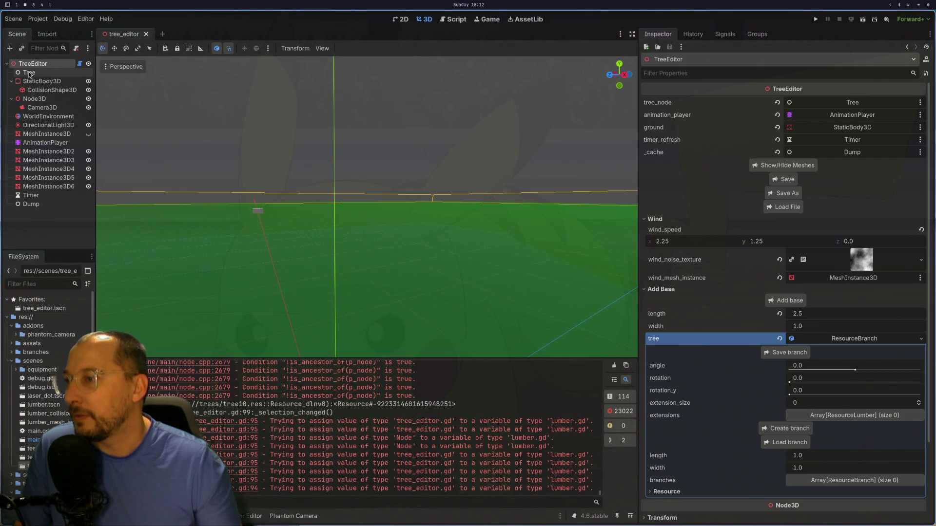
click(783, 207)
scroll(117, 63, down, 3)
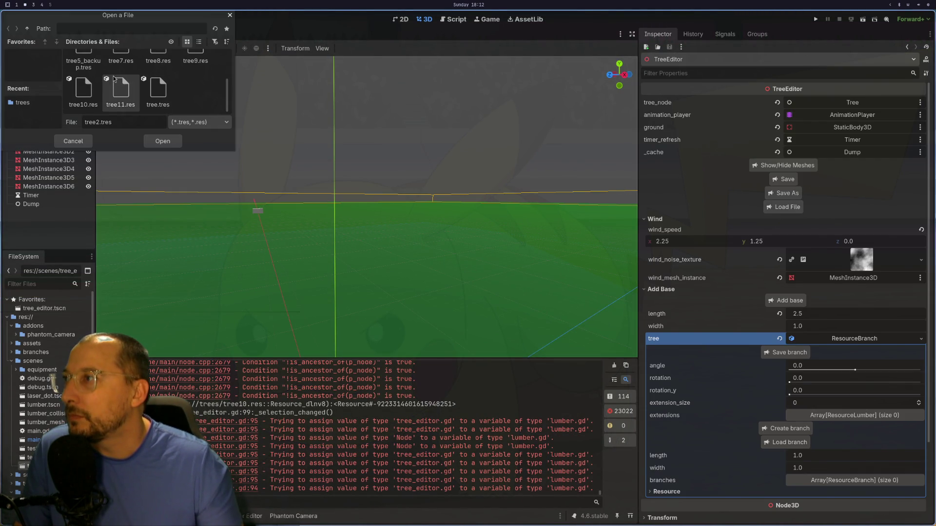
click(84, 91)
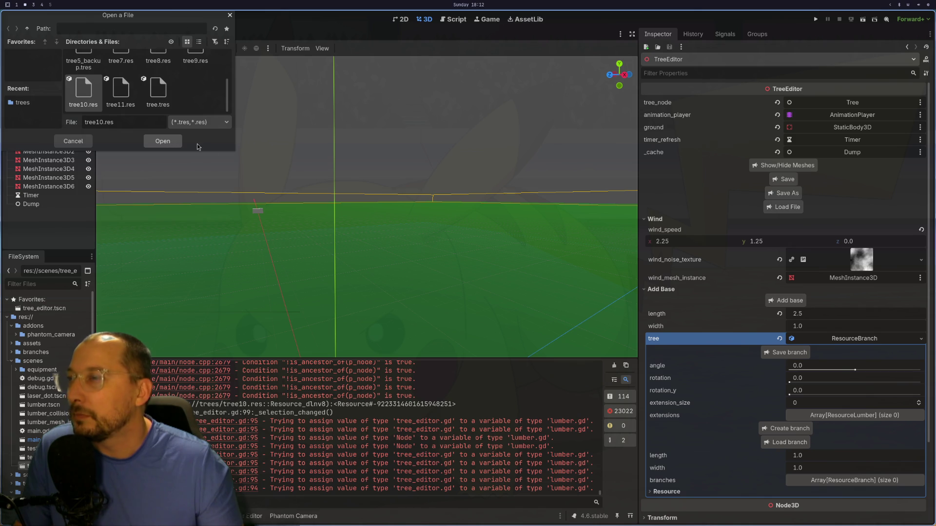